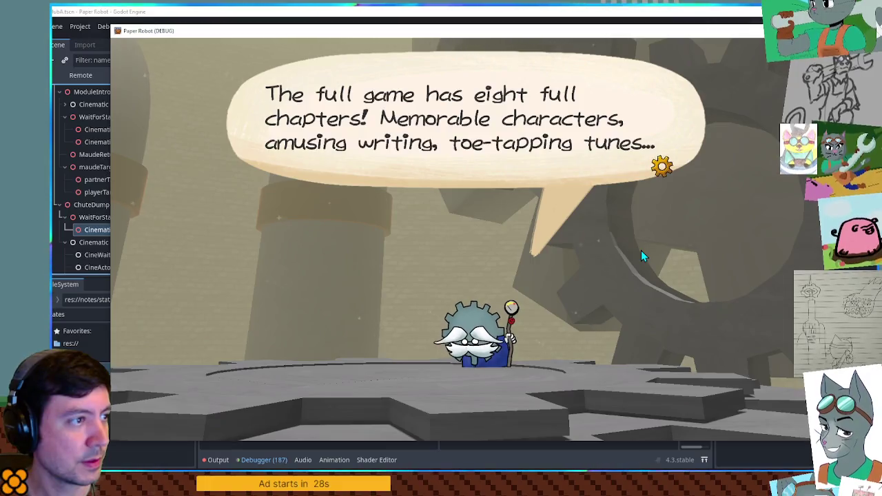
Step: Advance the game dialogue, then bring the Godot editor with the states.txt notes back to the front
key(space)
key(space)
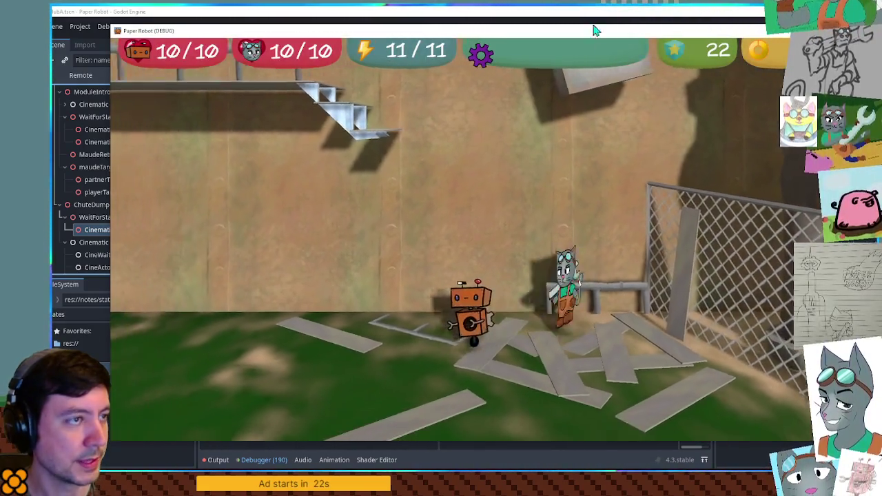
click(558, 25)
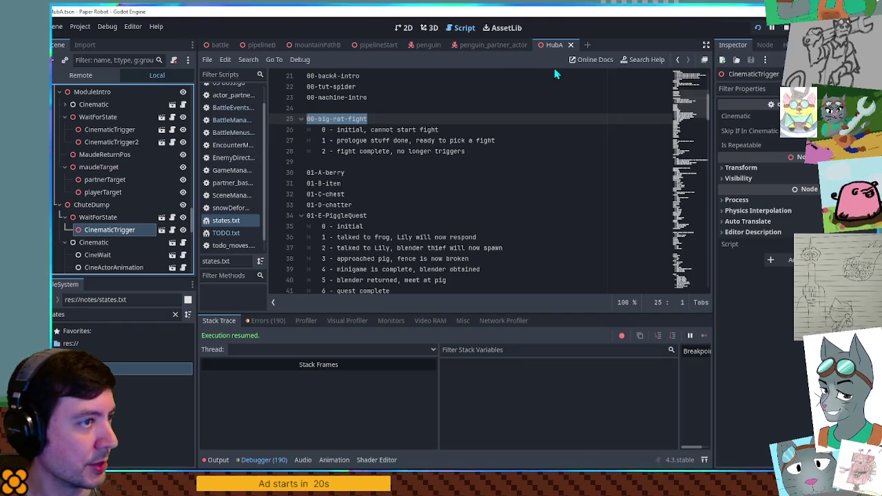
Step: Show TODO.txt, close the HubA scene, and filter the FileSystem to find dreamMachineRoom.tscn
click(222, 221)
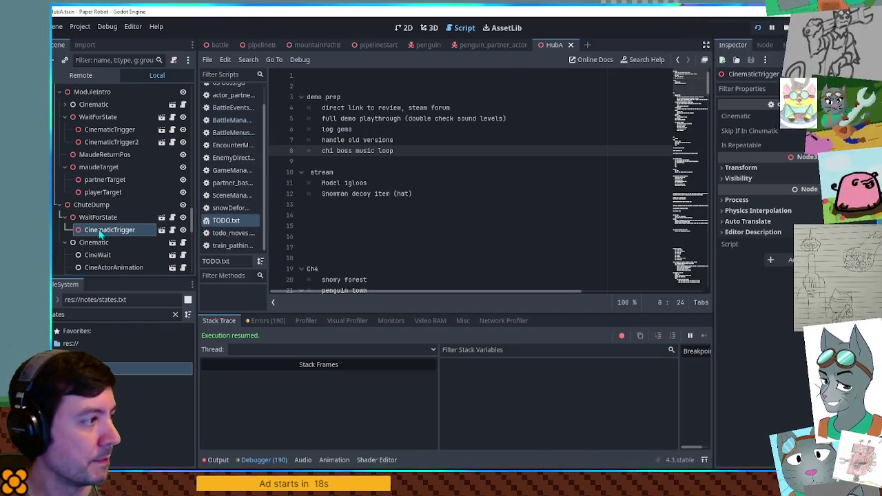
click(570, 44)
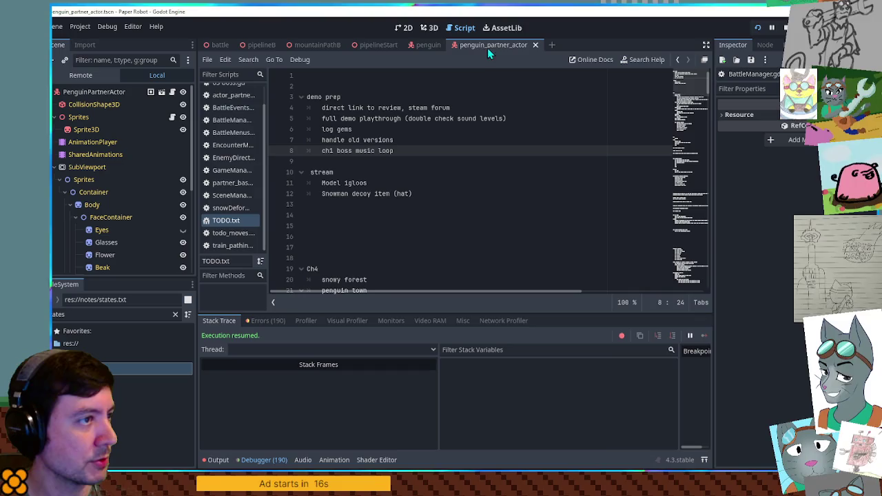
double_click(114, 314)
text(stream)
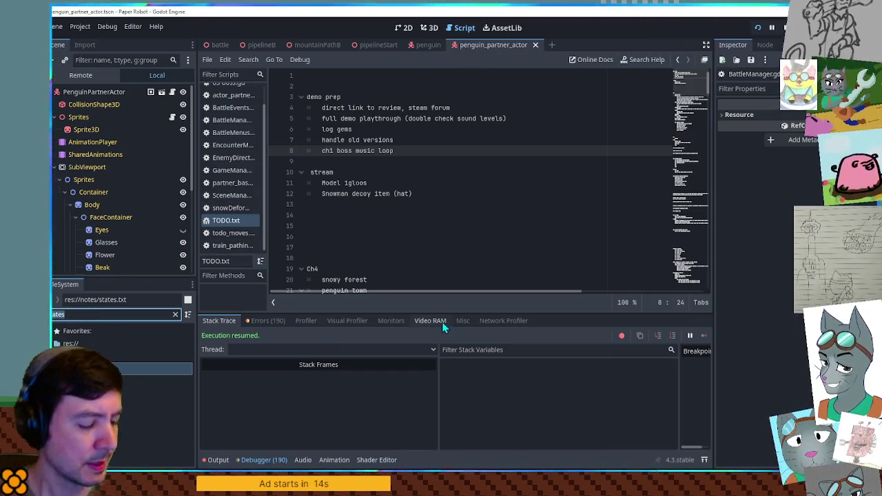
text(machine)
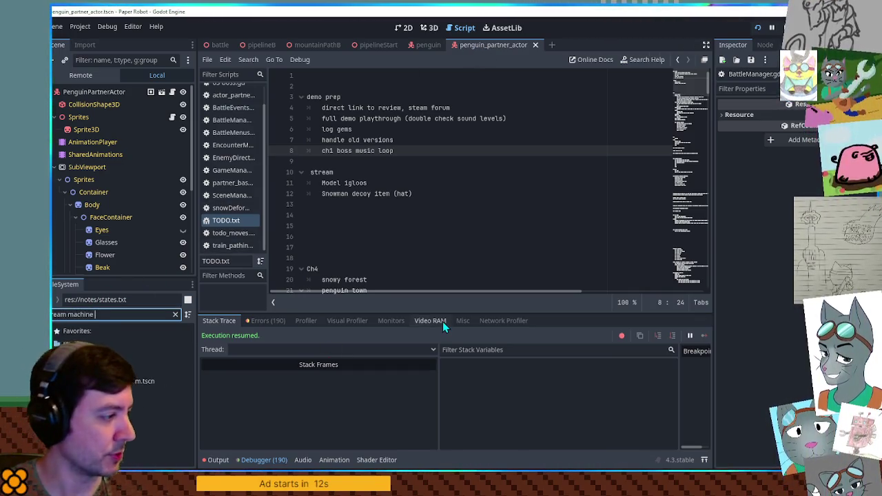
click(130, 381)
Step: Open dreamMachineRoom.tscn and inspect the Return cinematic's WaitForState trigger and CineActorTele steps
double_click(129, 381)
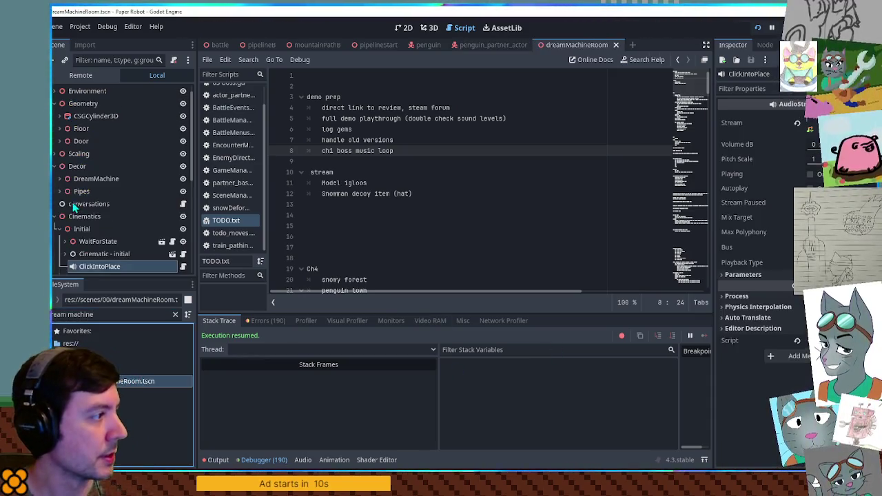
scroll(96, 207, down, 3)
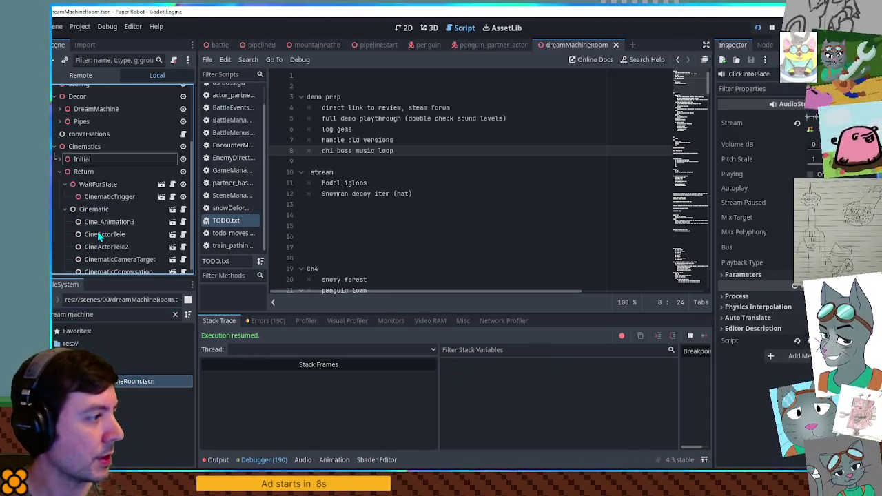
click(87, 172)
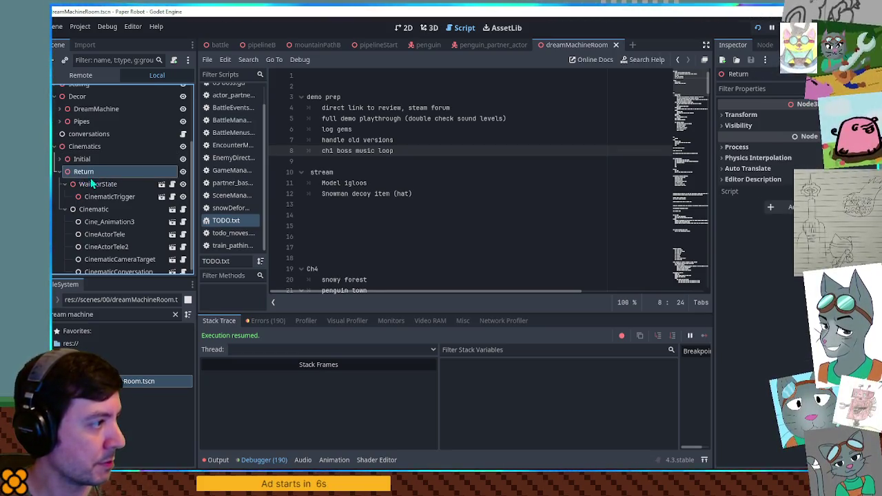
click(100, 185)
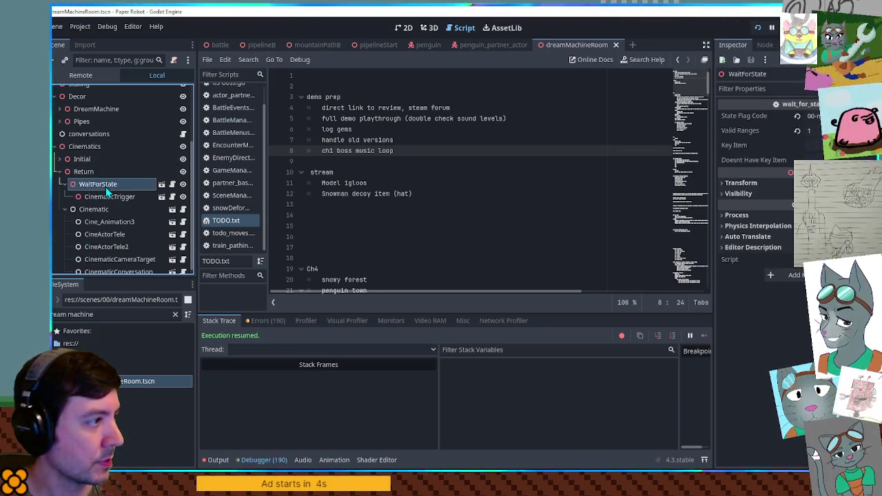
click(110, 197)
click(111, 210)
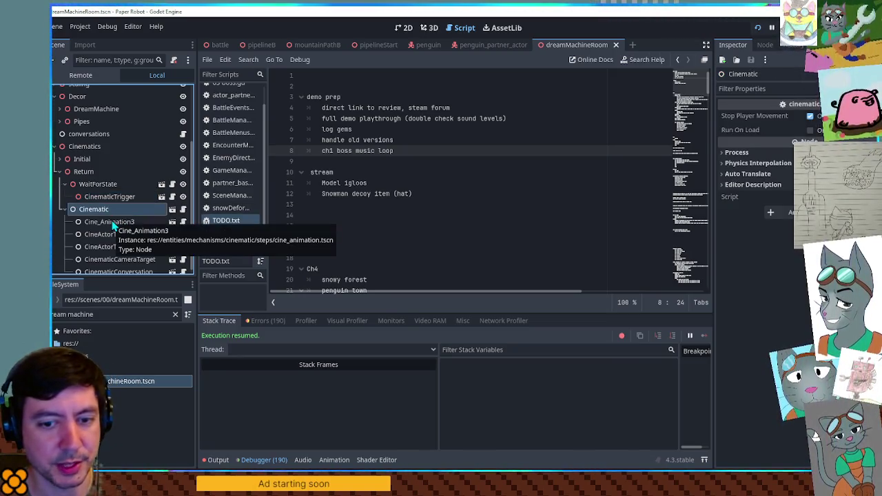
click(110, 235)
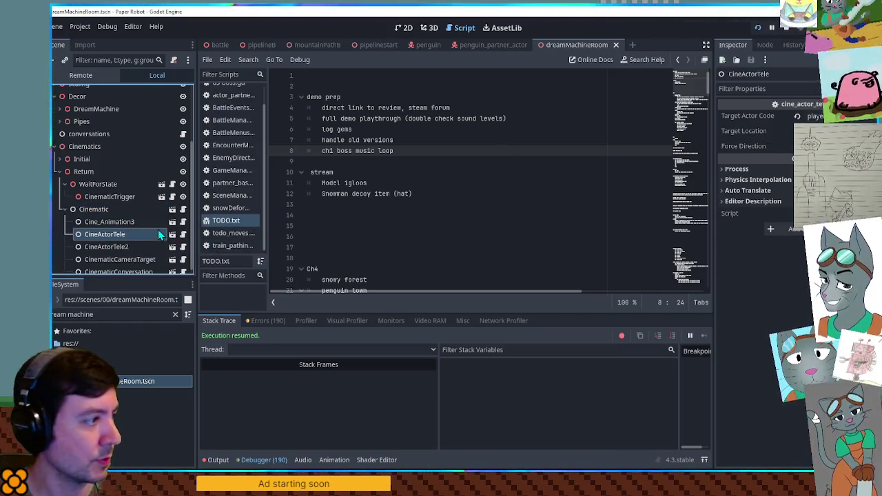
scroll(152, 228, down, 1)
click(120, 240)
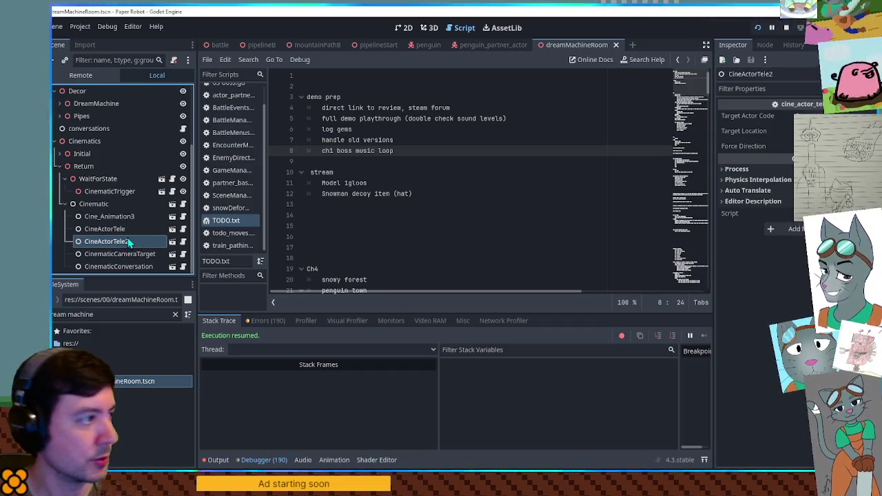
Step: Expand the Initial cinematic to inspect its WaitForState trigger and CineSetState step, then show the Output log
click(63, 154)
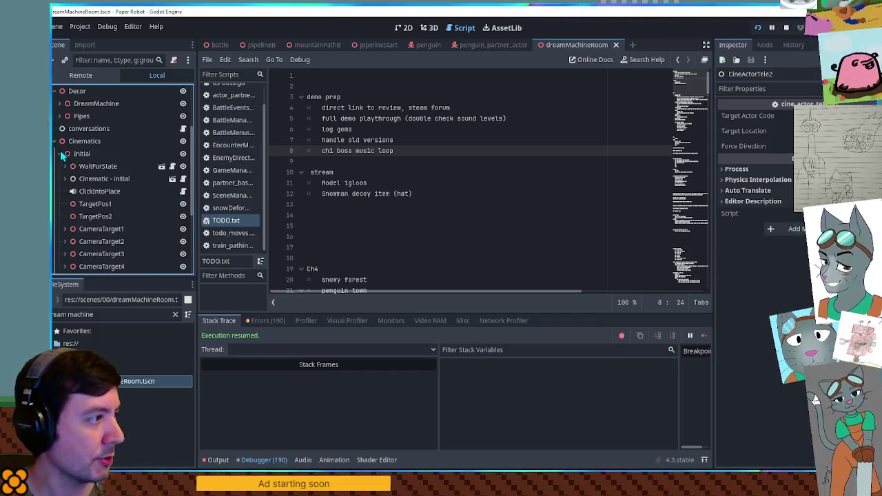
click(95, 168)
click(65, 167)
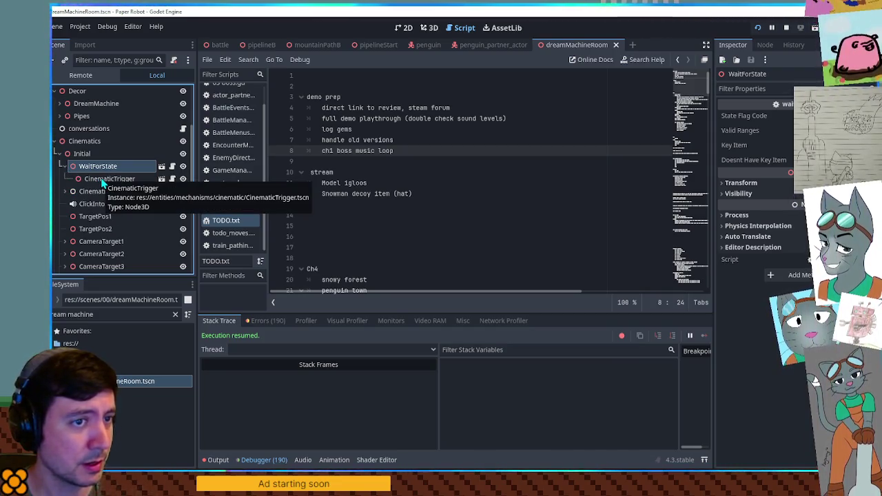
click(64, 191)
scroll(109, 206, down, 4)
scroll(114, 181, up, 1)
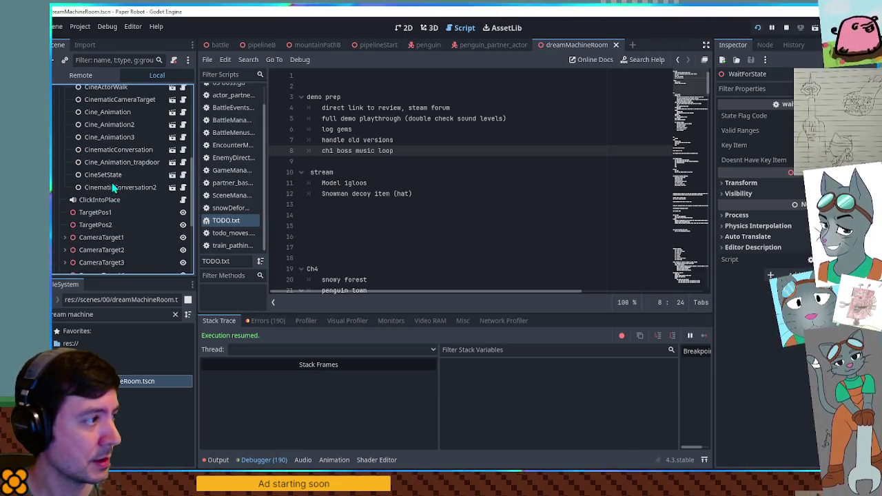
click(111, 176)
scroll(118, 181, up, 2)
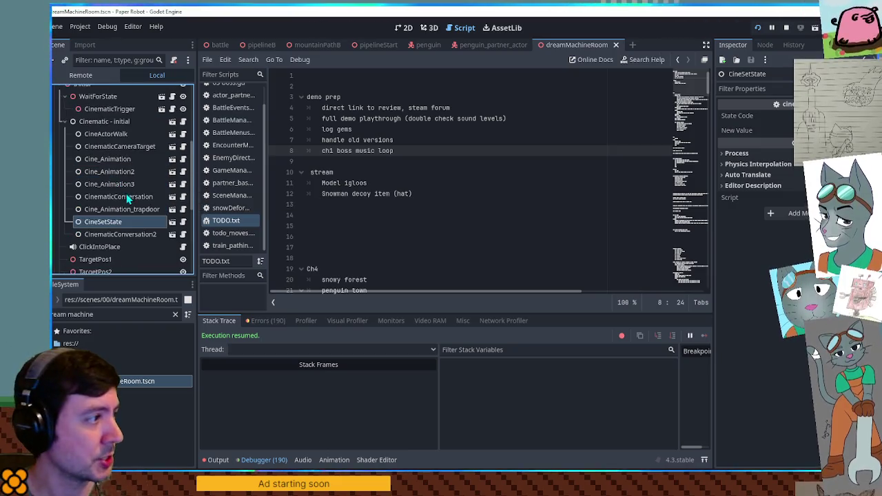
click(98, 96)
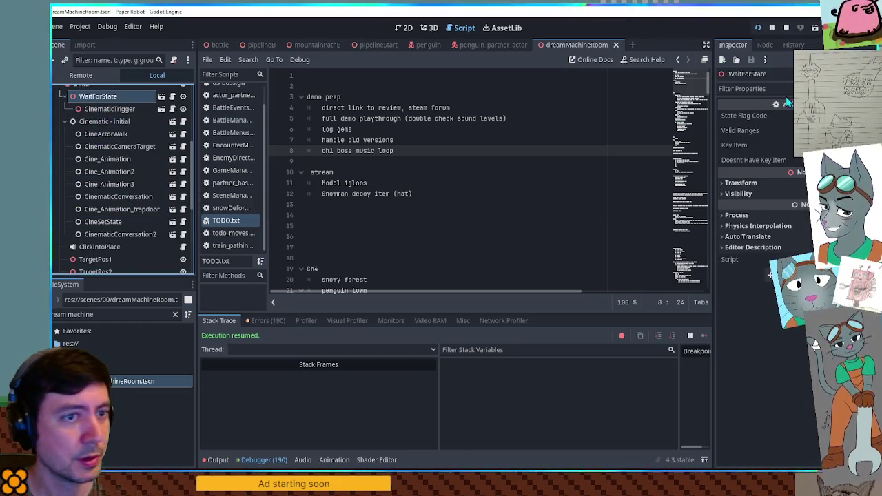
click(515, 176)
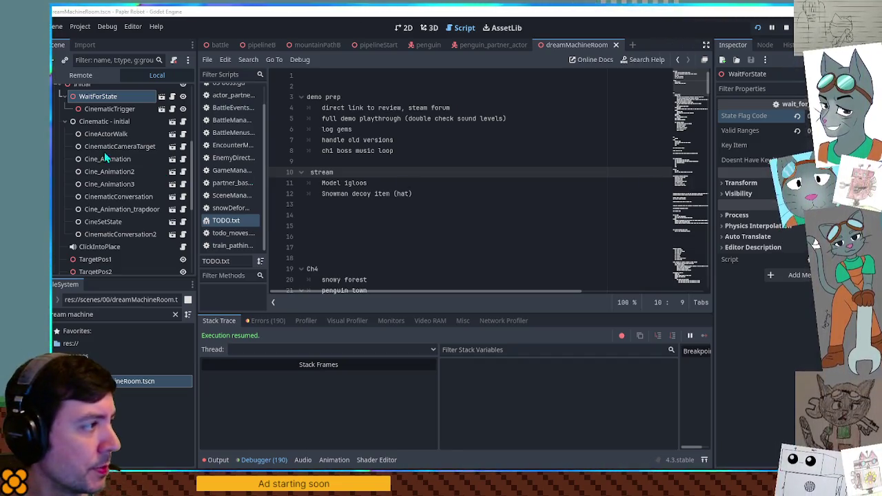
click(215, 460)
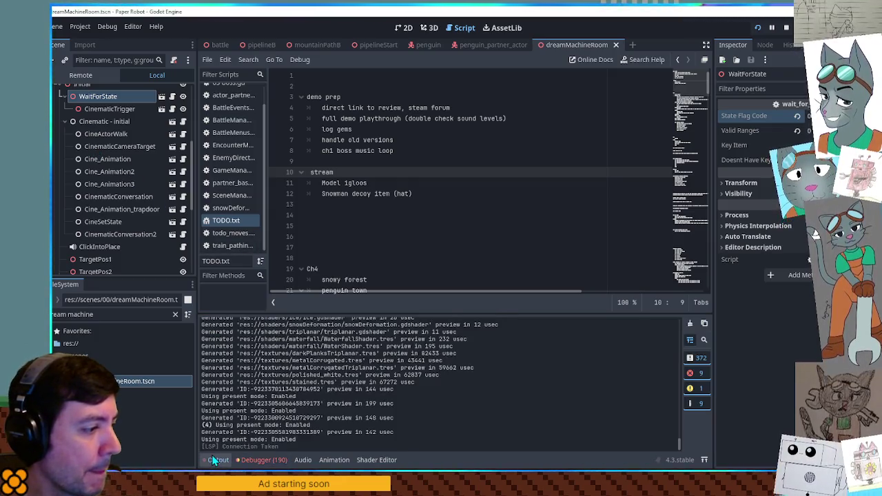
Step: Clear the Output log and warp the running game to cityCenter's main entrance
click(691, 324)
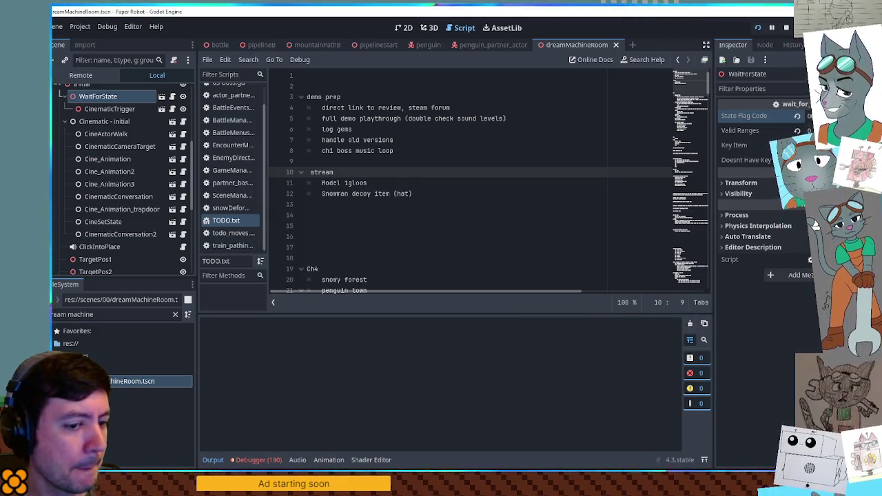
key(F1)
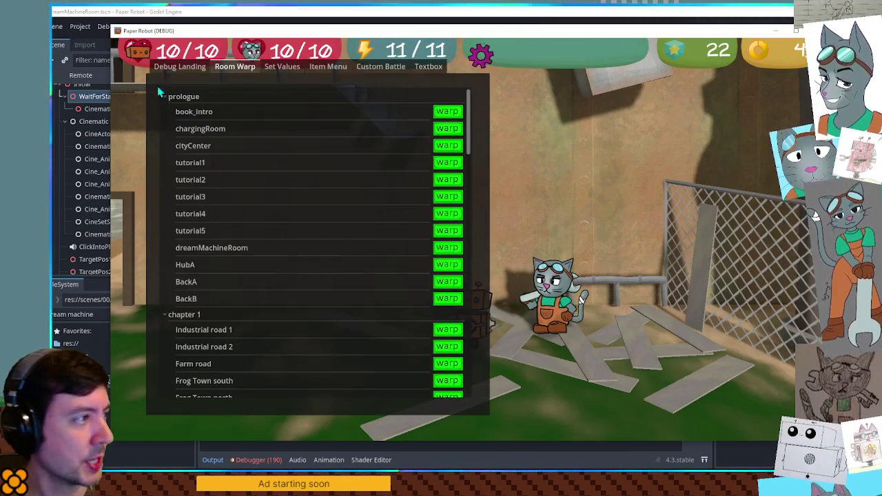
click(446, 145)
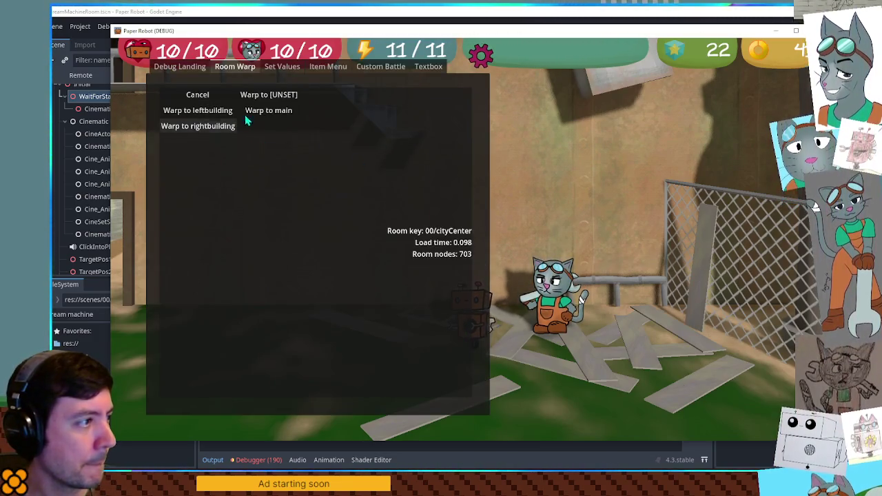
click(235, 126)
Step: Shrink the game window and read the cinematic-triggered message in the Output log
mouse_move(506, 442)
mouse_down()
mouse_move(487, 312)
mouse_move(475, 388)
mouse_move(468, 301)
mouse_up()
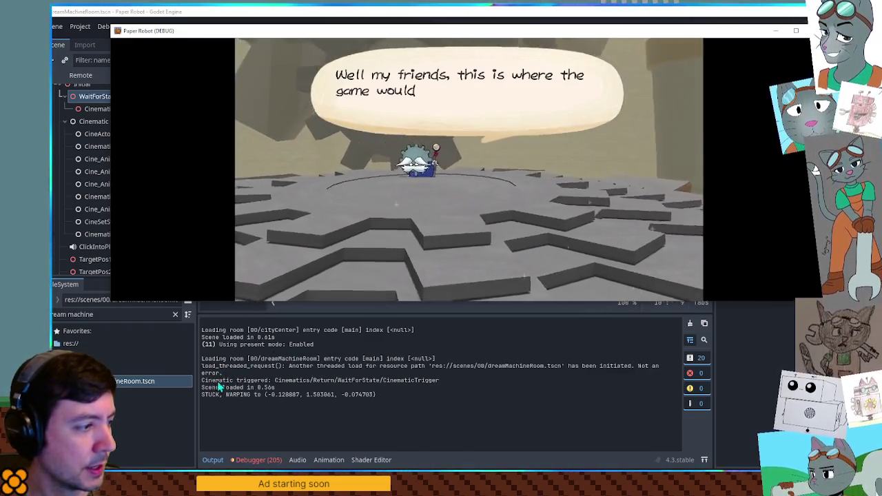
click(219, 388)
drag(427, 385, 324, 386)
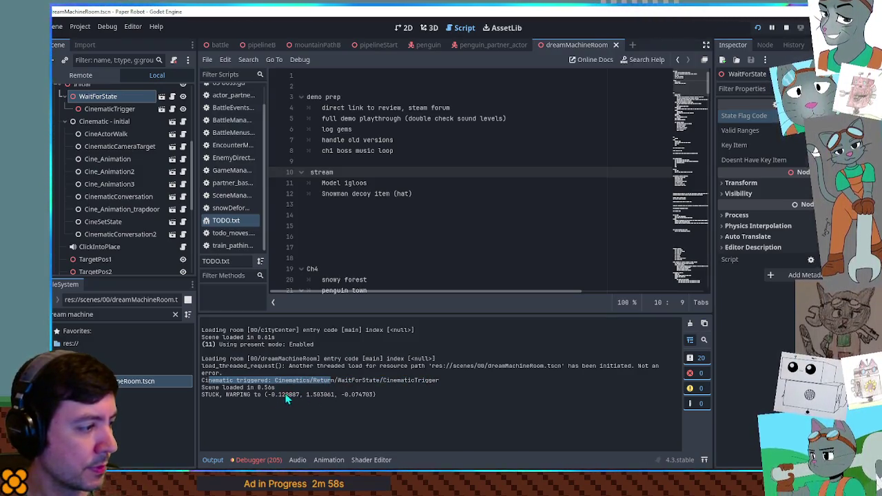
click(222, 397)
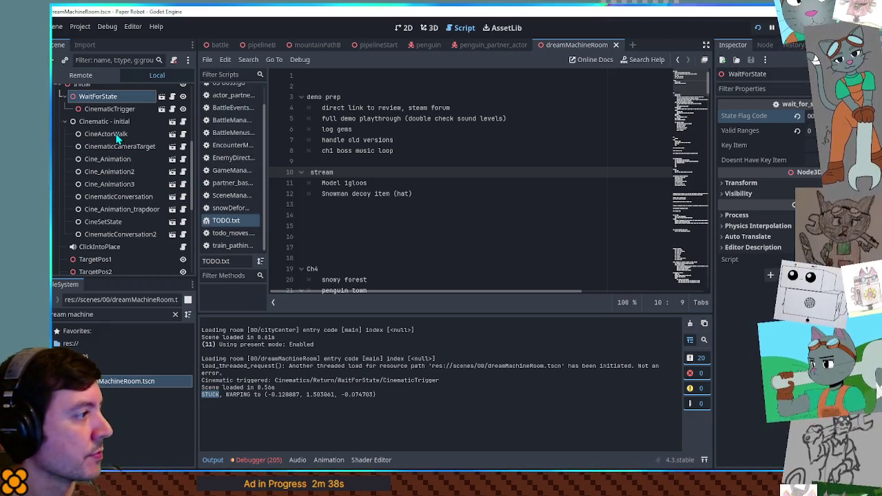
Step: Filter the FileSystem with 'cine wait' to find cinematic_wait.gd
click(114, 315)
text(cine wait)
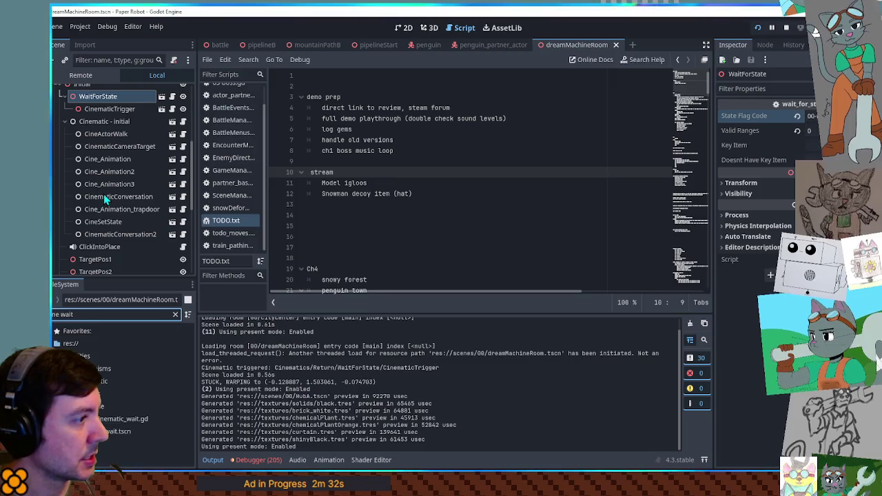
Step: Switch to the 3D view and collapse the Geometry, Decor, Initial and Return branches
click(429, 27)
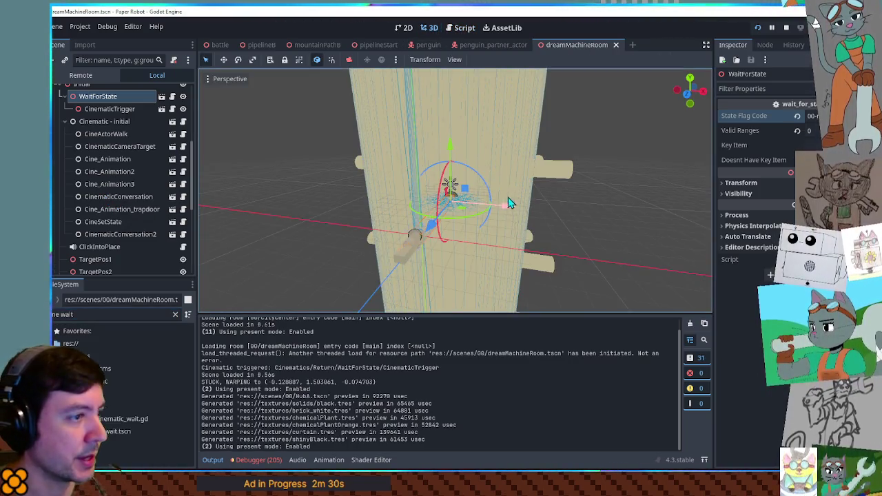
scroll(462, 205, down, 5)
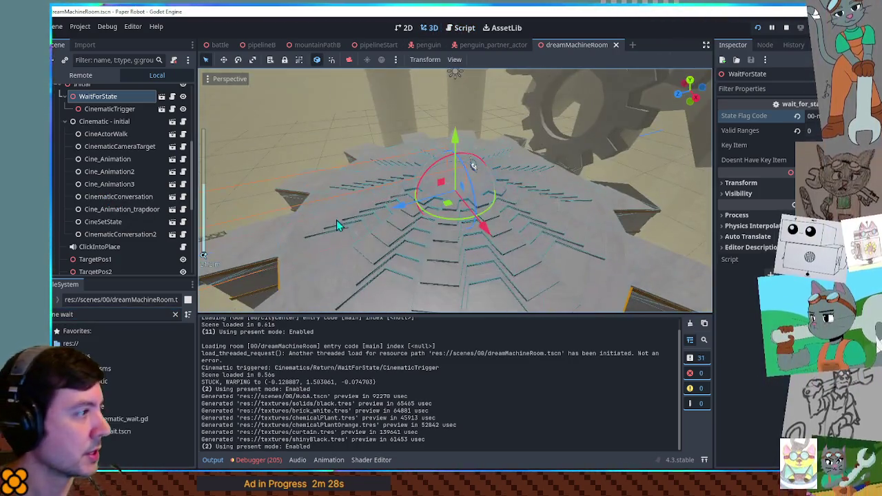
scroll(93, 153, up, 4)
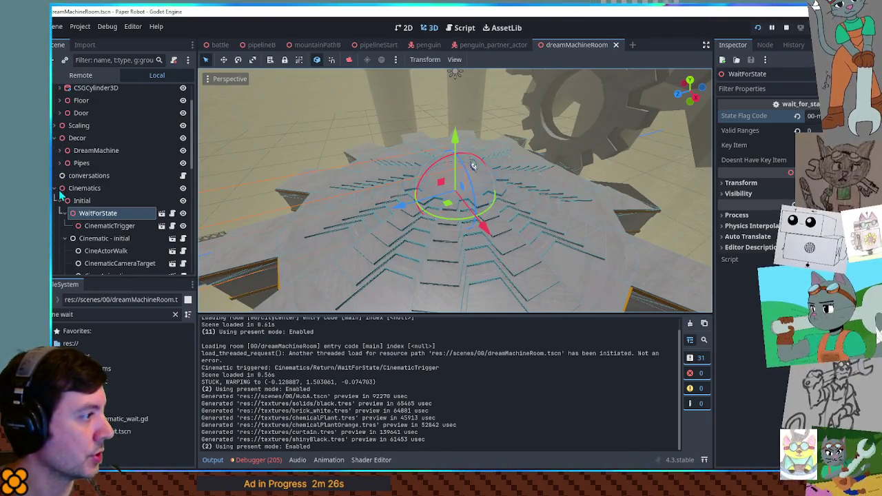
click(58, 191)
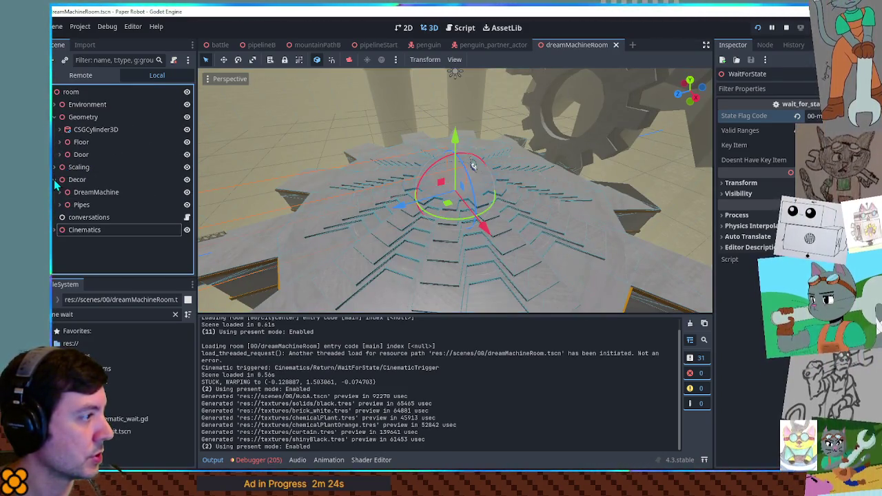
click(58, 117)
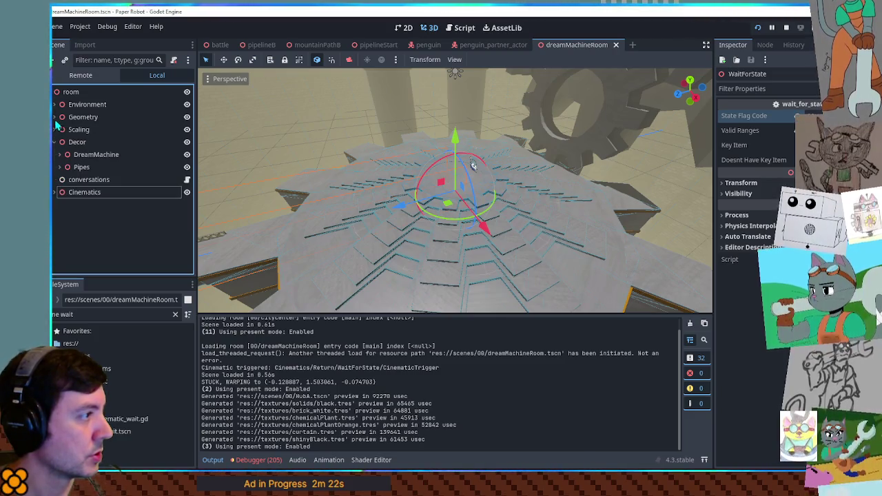
click(57, 142)
click(55, 118)
click(55, 118)
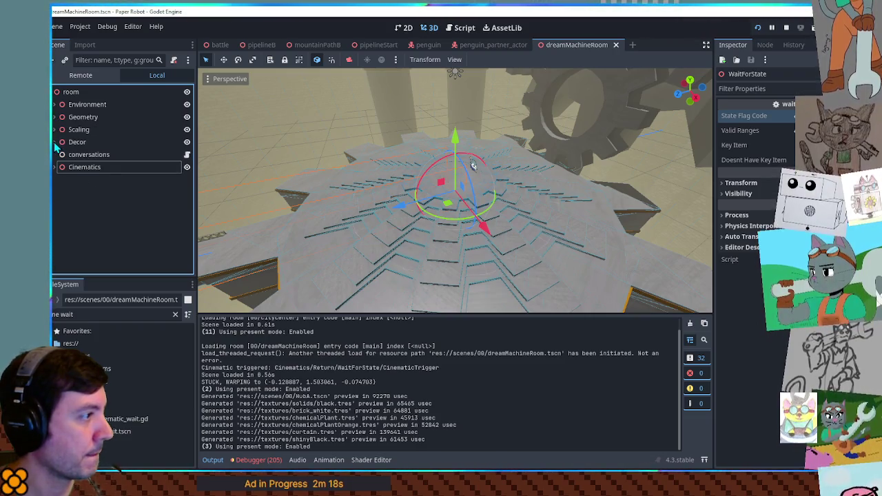
click(54, 166)
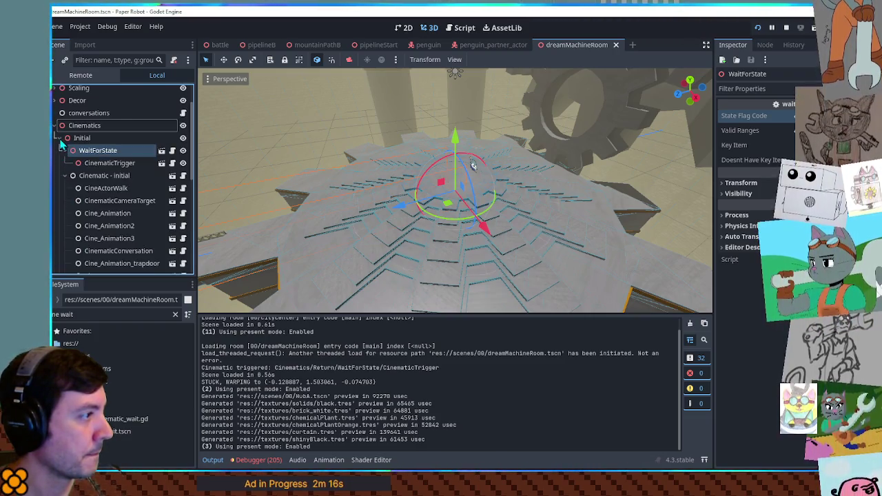
click(60, 153)
click(60, 167)
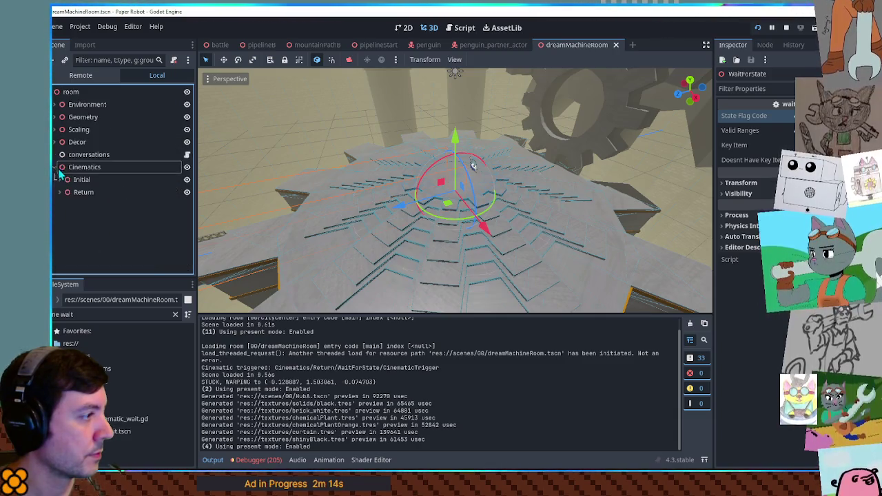
Step: Try filtering the scene nodes with 'enter', then clear the filter
click(102, 61)
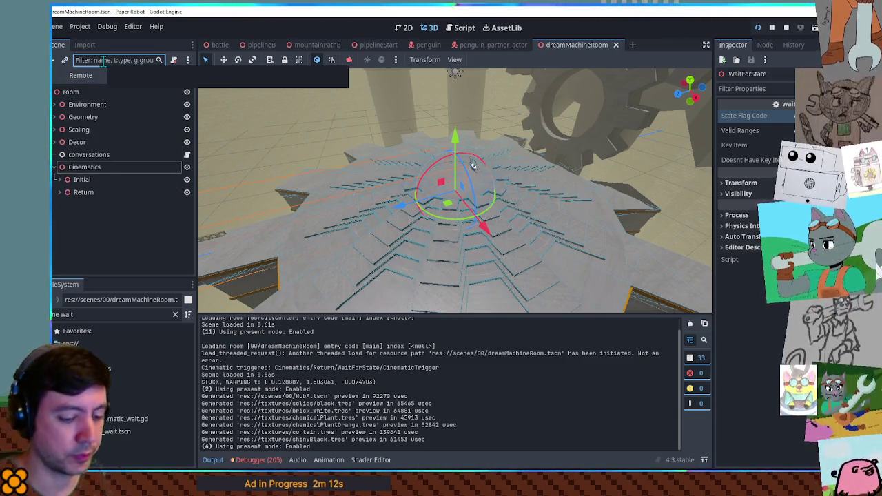
text(enter)
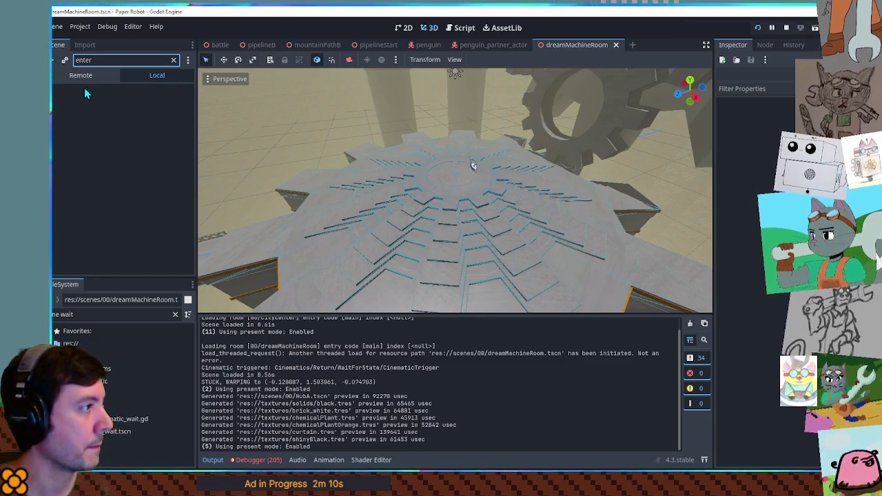
key(BackSpace)
key(BackSpace)
key(BackSpace)
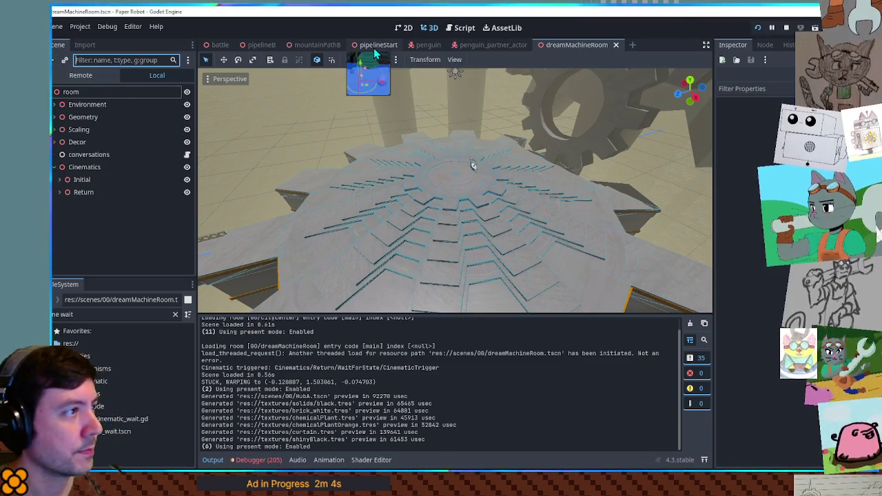
click(89, 314)
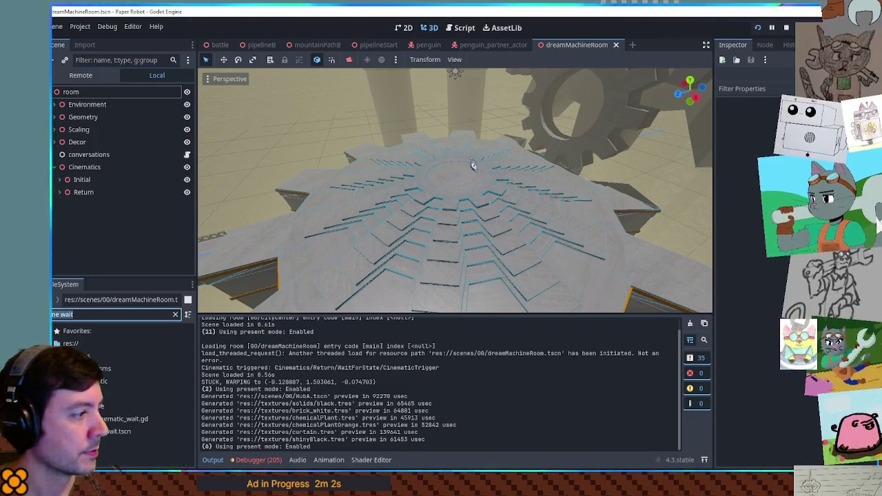
Step: Search 'cent', open cityCenter.tscn, and filter its nodes with 'exoi'
text(cent)
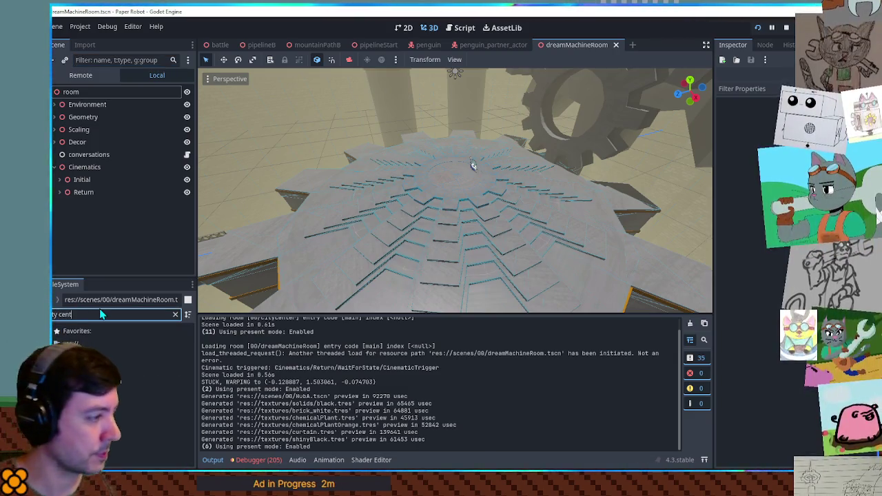
double_click(112, 381)
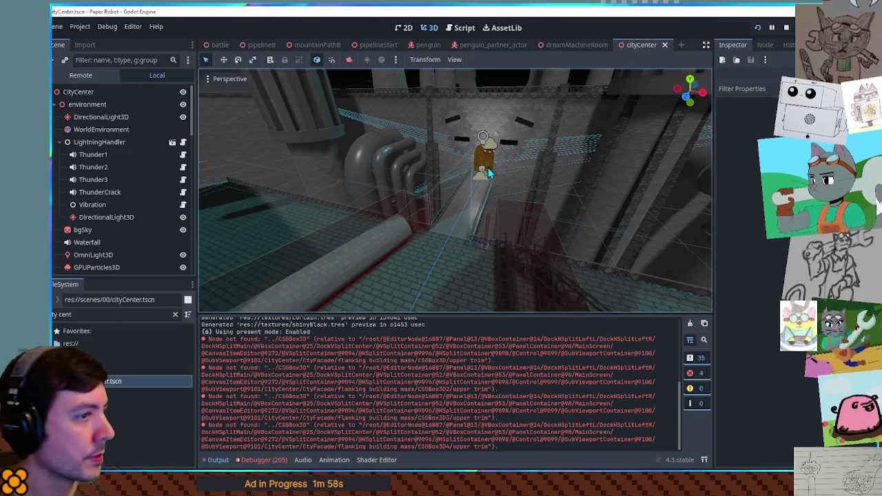
click(114, 61)
text(exoi)
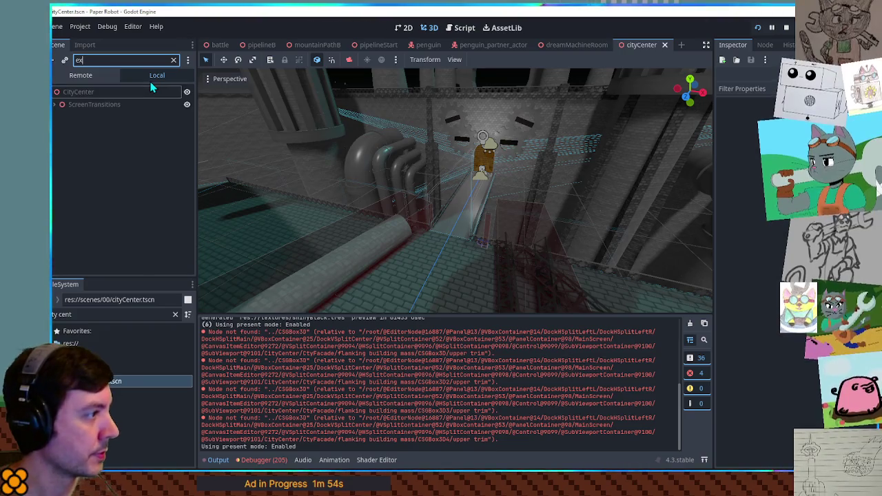
Step: Select cityCenter's MainBuilding top exit, then filter dreamMachineRoom's tree for 'EntryPoint'
click(55, 107)
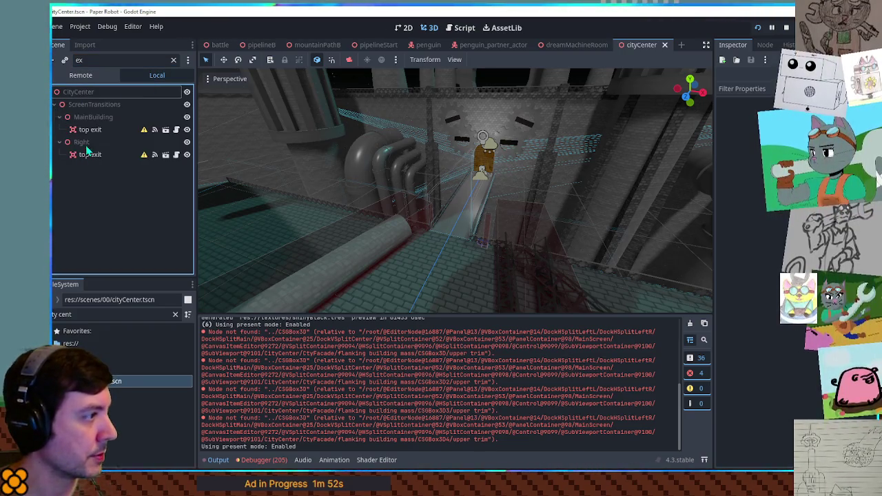
click(88, 133)
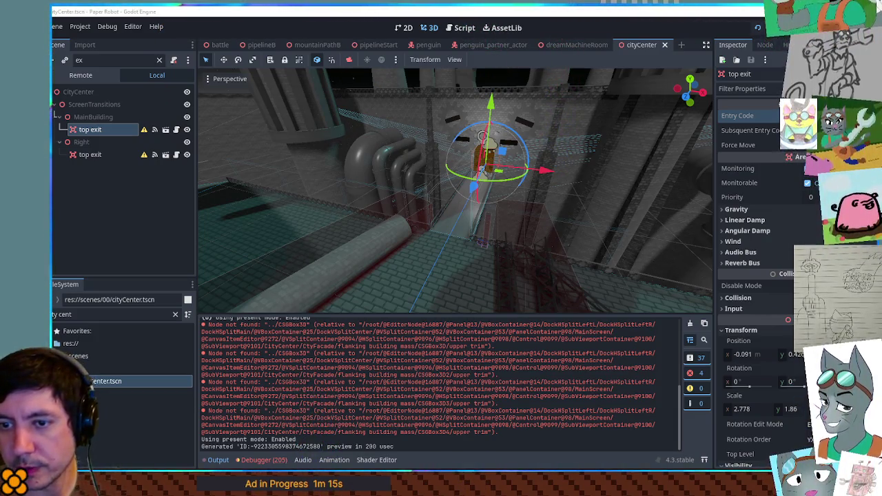
click(577, 45)
click(109, 60)
text(EntryPoint)
click(57, 107)
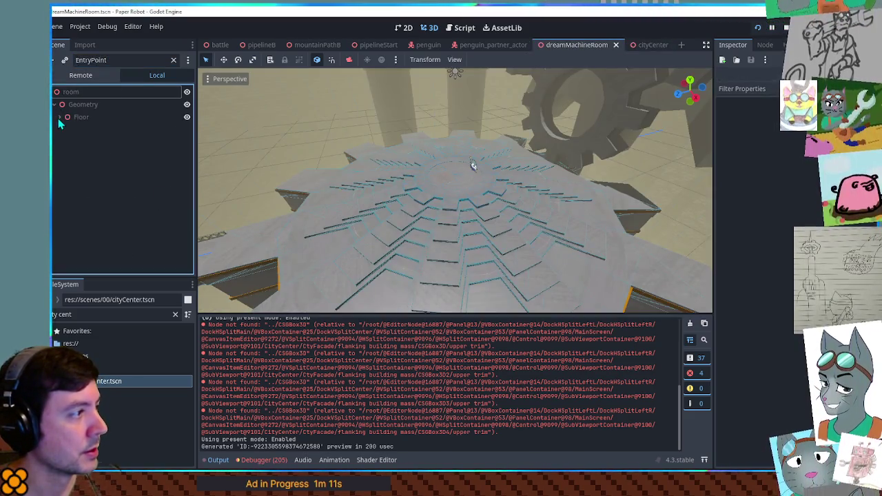
Step: Select EntryPoint, clear the filter, and frame it in the 3D view
click(94, 131)
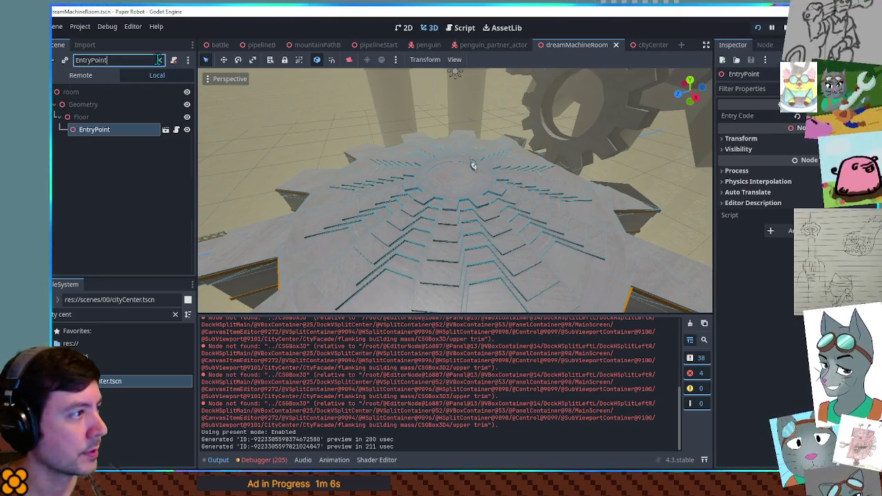
click(160, 60)
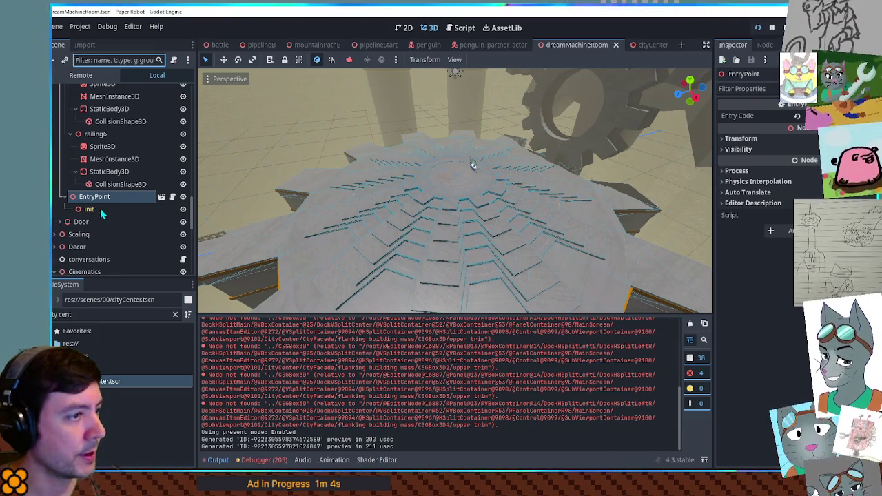
double_click(77, 200)
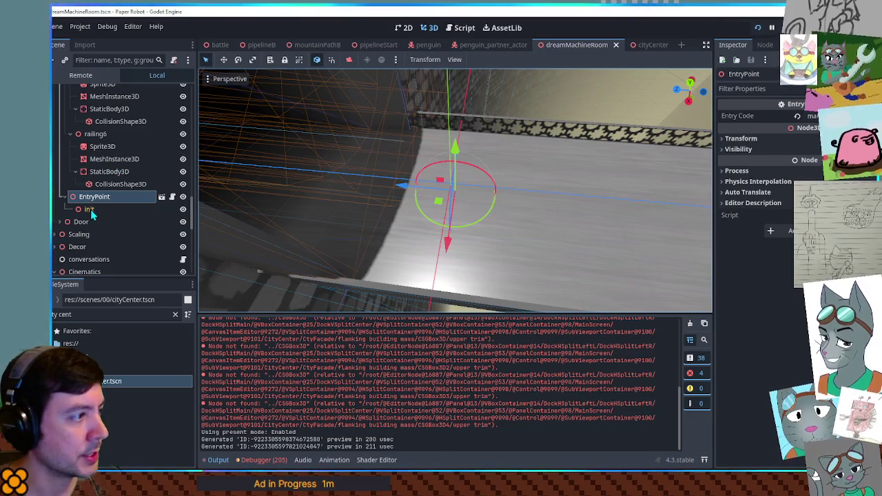
click(89, 209)
key(Up)
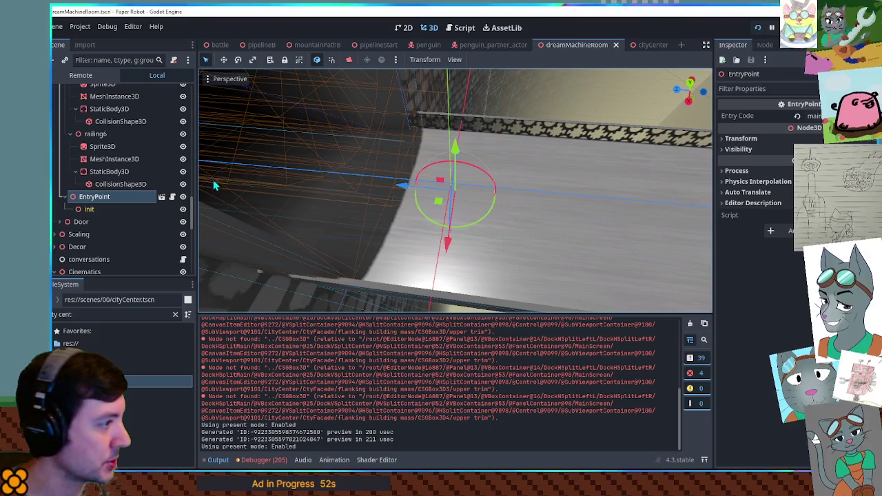
Step: Collapse the Initial cinematic and expand Return to show its steps
click(54, 272)
scroll(54, 207, down, 4)
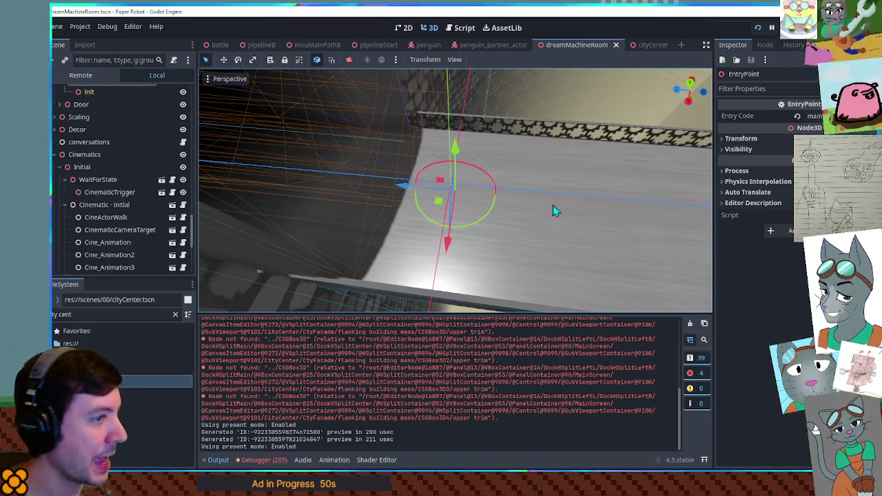
click(58, 166)
click(58, 266)
scroll(103, 236, down, 3)
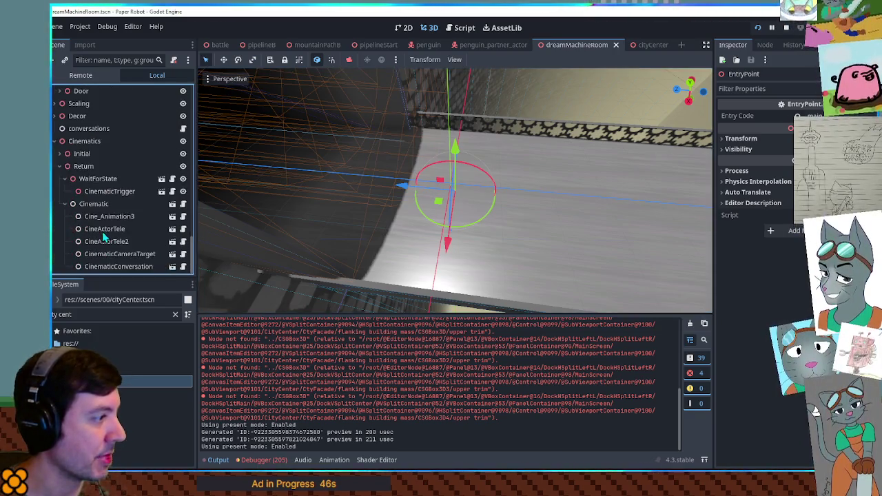
triple_click(103, 314)
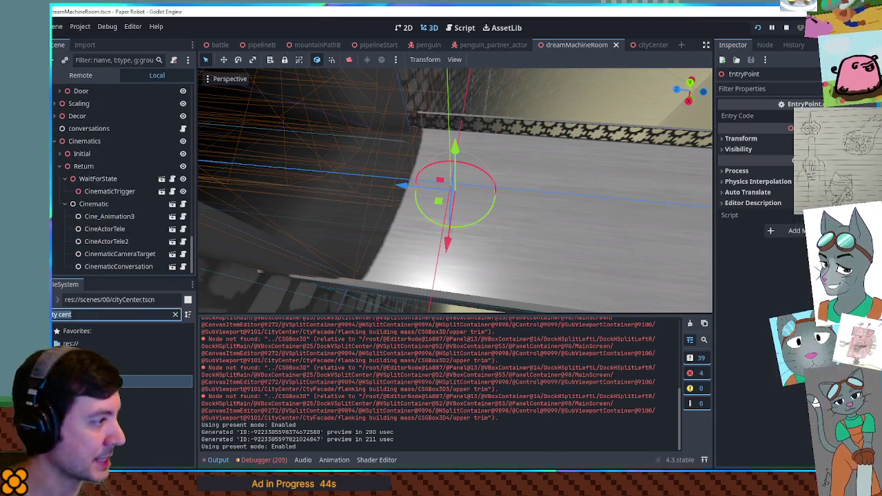
Step: Add a CineWait step to the Return cinematic, confirm its wait time, and run the game
text(ne wait)
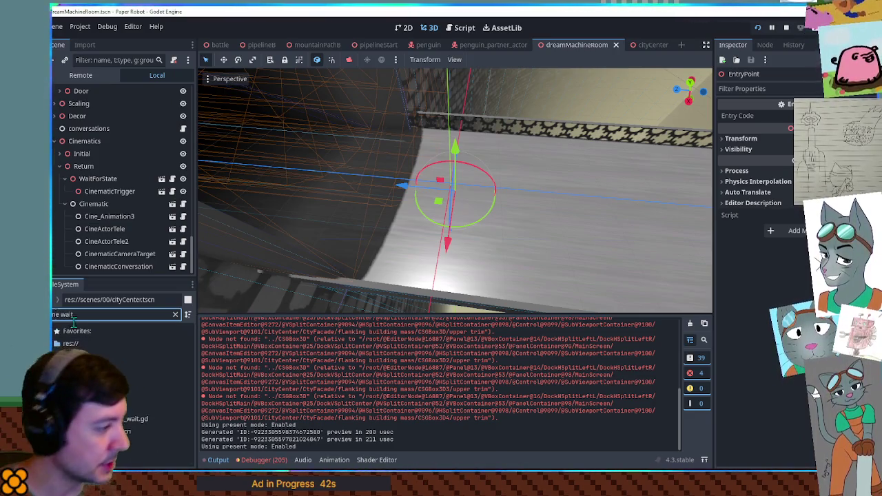
drag(117, 431, 110, 226)
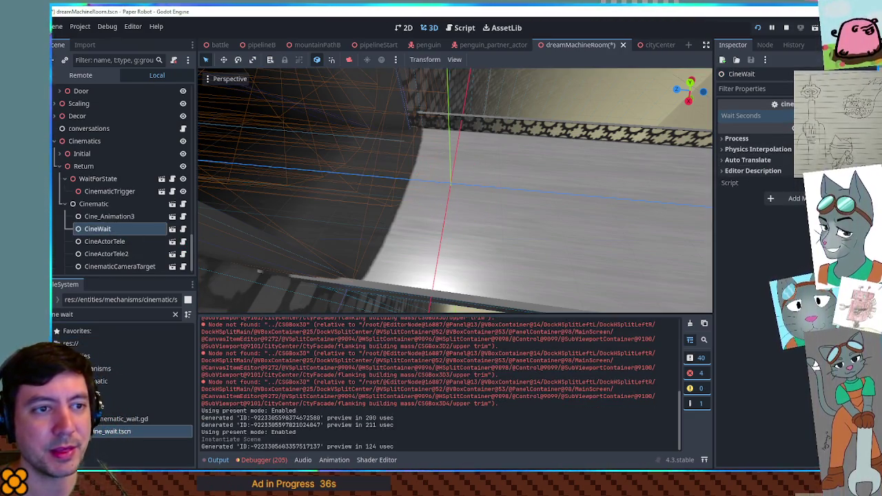
key(Return)
key(F5)
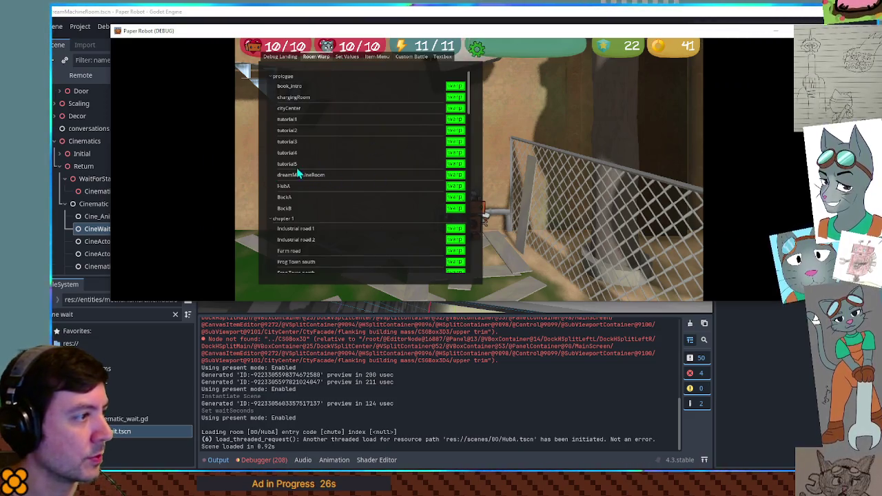
Step: Warp the running game into cityCenter's main room and return to the editor
click(457, 108)
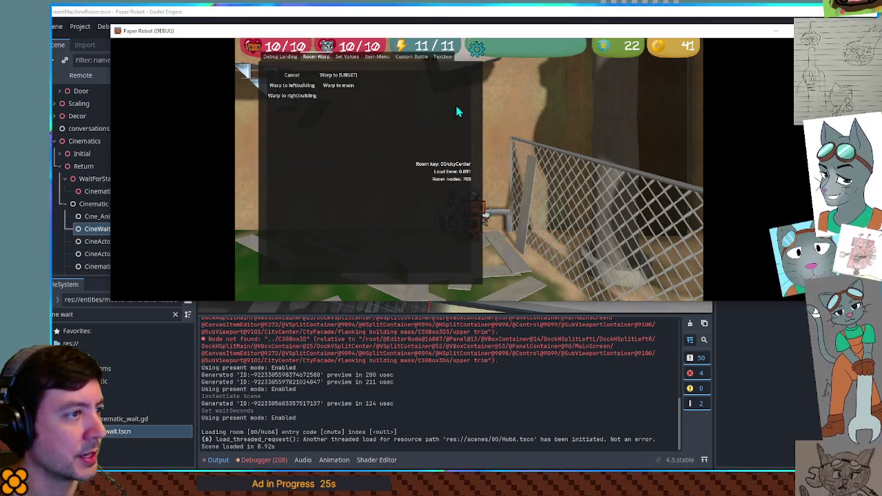
click(342, 88)
click(473, 384)
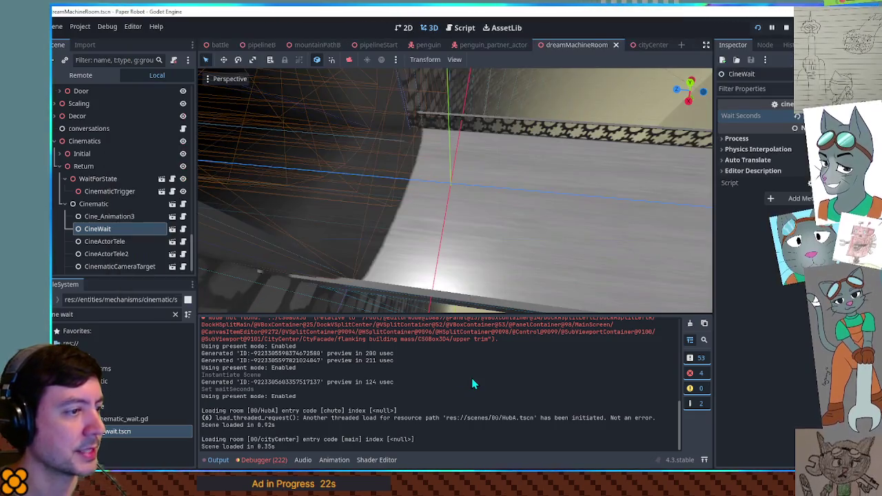
Step: Start a new item after 'ch1 boss music loop' in the TODO.txt demo prep list
click(464, 28)
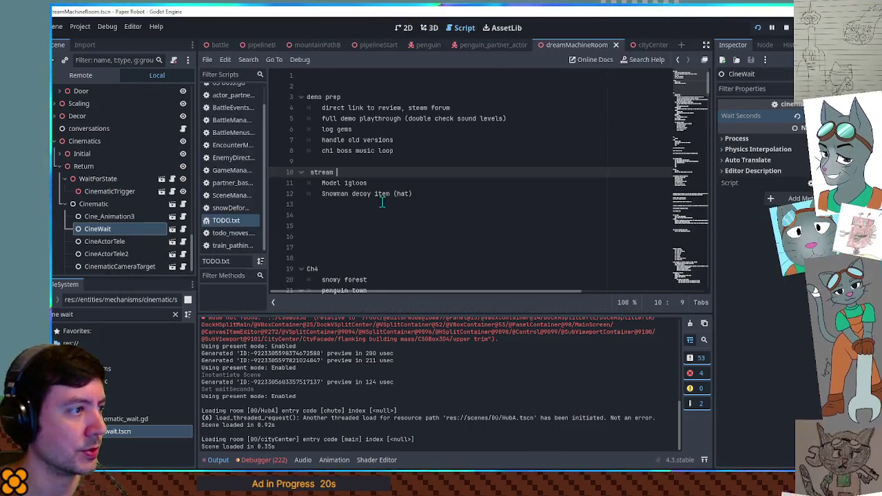
click(413, 151)
key(Return)
text(text anti-aliasing)
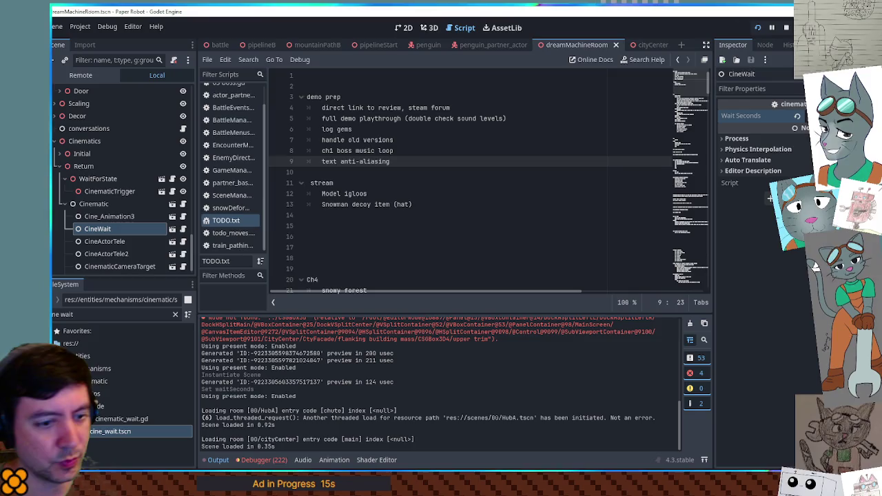
key(alt+Tab)
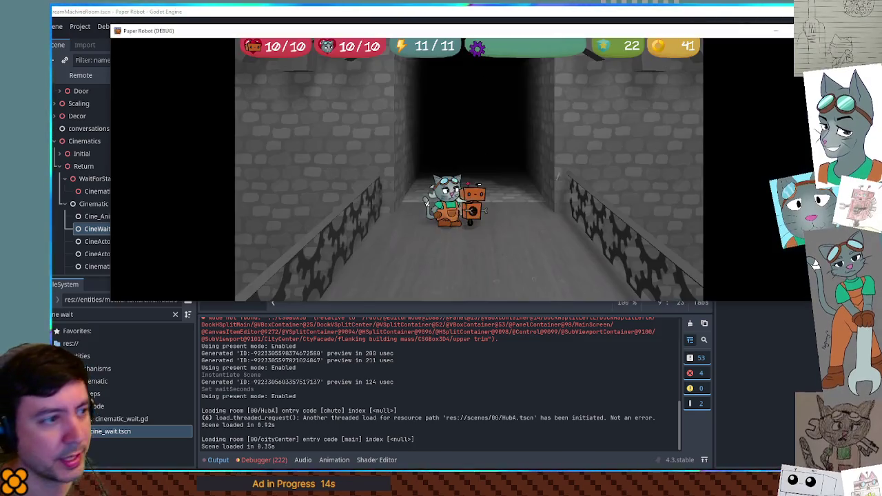
Step: Maximize the game, browse the debug room, Item Menu and Custom Battle lists, then snip a region
click(787, 25)
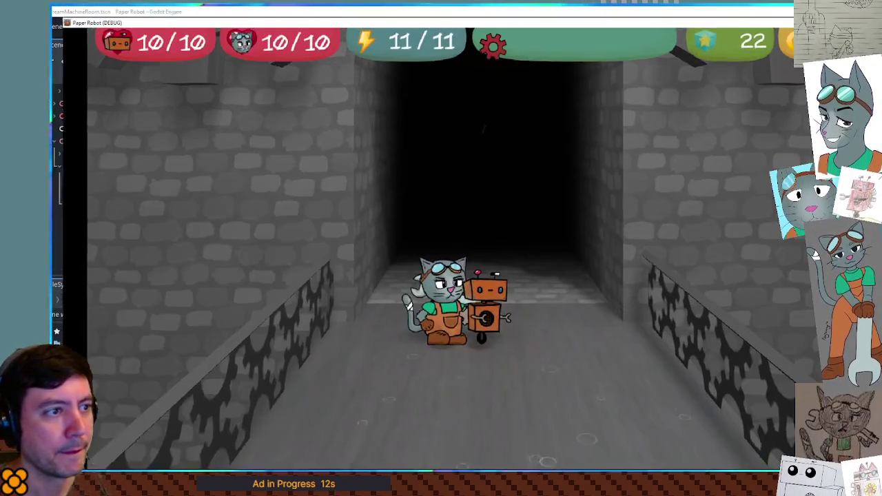
key(F1)
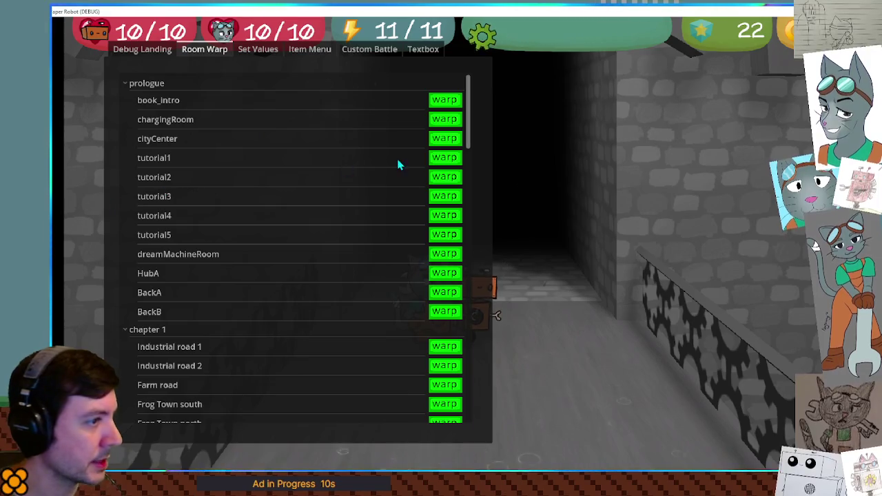
click(309, 49)
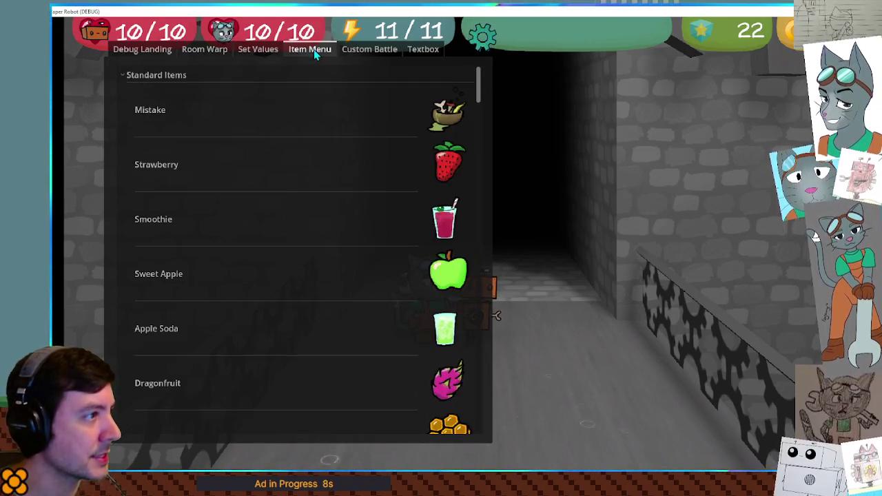
click(384, 50)
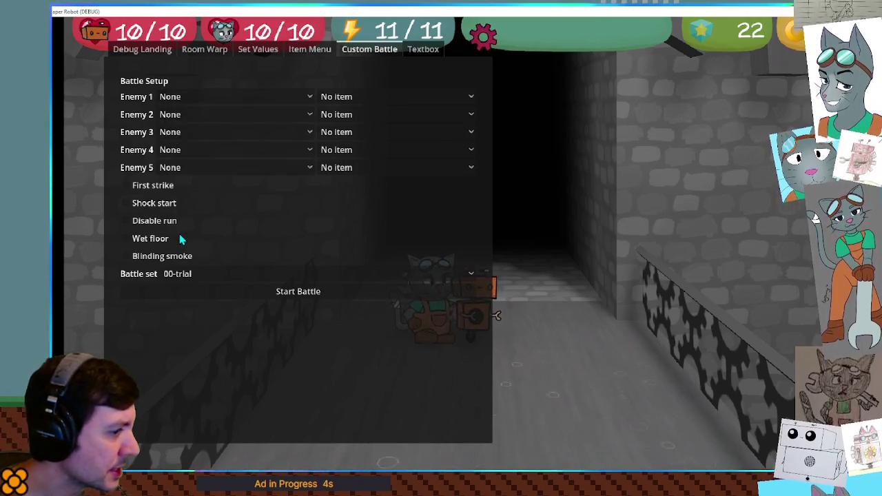
key(Escape)
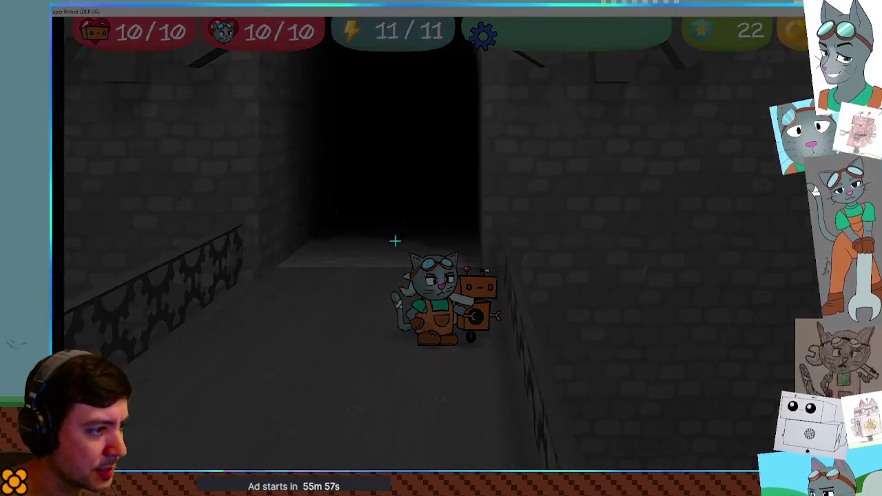
drag(429, 267, 430, 266)
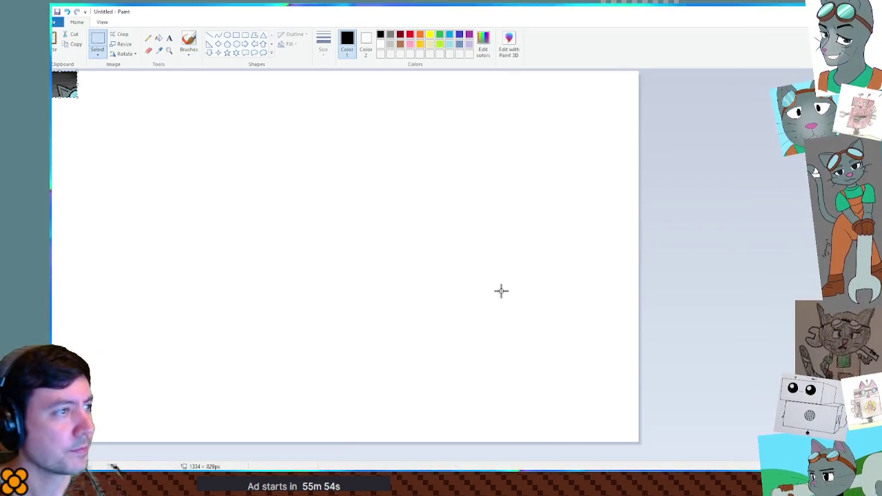
Step: Turn the camera down the corridor, snip the cat's head and paste it into Paint
ctrl+scroll(94, 114, up, 8)
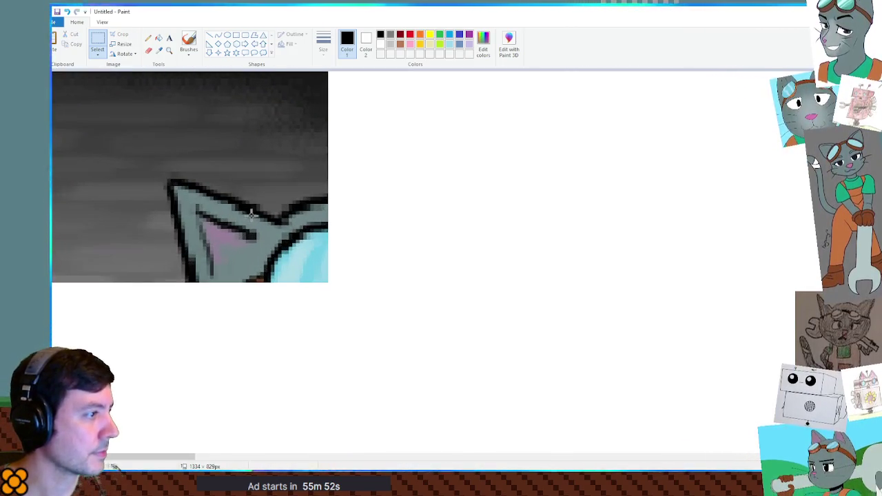
key(alt+Tab)
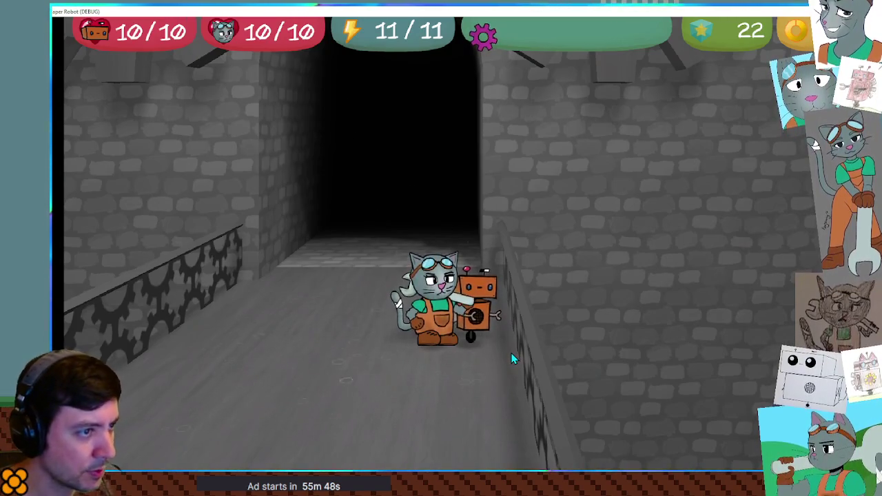
key(d)
key(d)
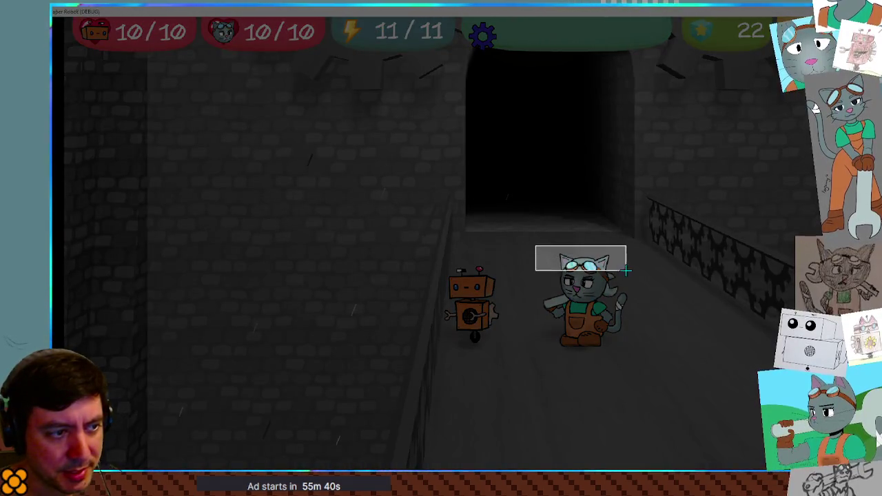
click(583, 297)
key(alt+Tab)
key(ctrl+v)
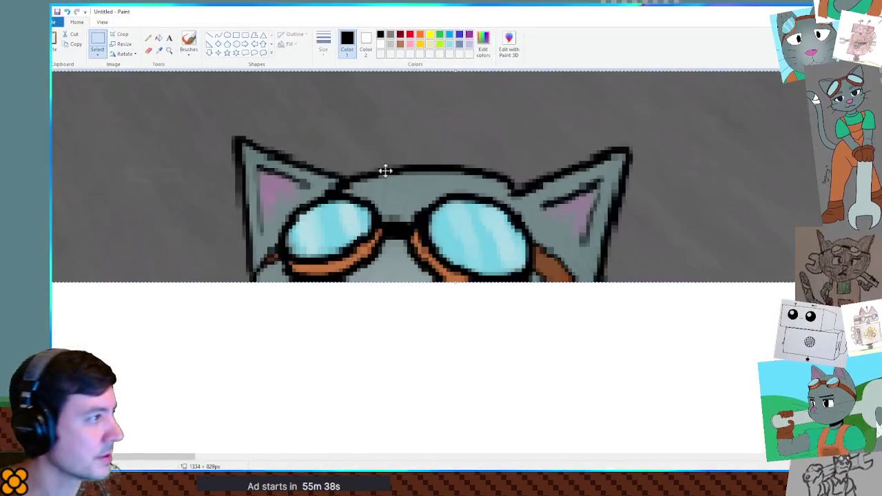
Step: Shrink and reposition the Paint window over the game, then close it without saving
mouse_move(482, 11)
mouse_down()
mouse_move(733, 367)
mouse_move(644, 299)
mouse_move(448, 97)
mouse_move(368, 63)
mouse_up()
mouse_move(360, 203)
mouse_down()
mouse_move(384, 209)
mouse_move(364, 202)
mouse_move(295, 252)
mouse_up()
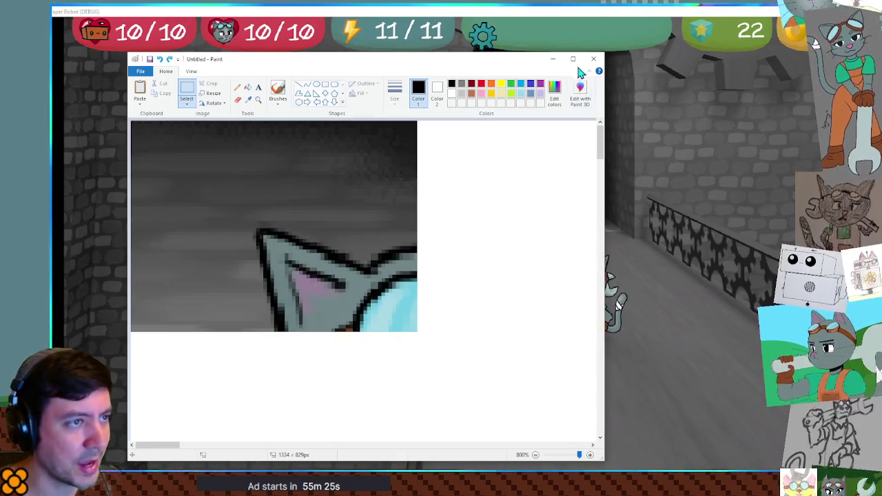
click(593, 59)
click(380, 263)
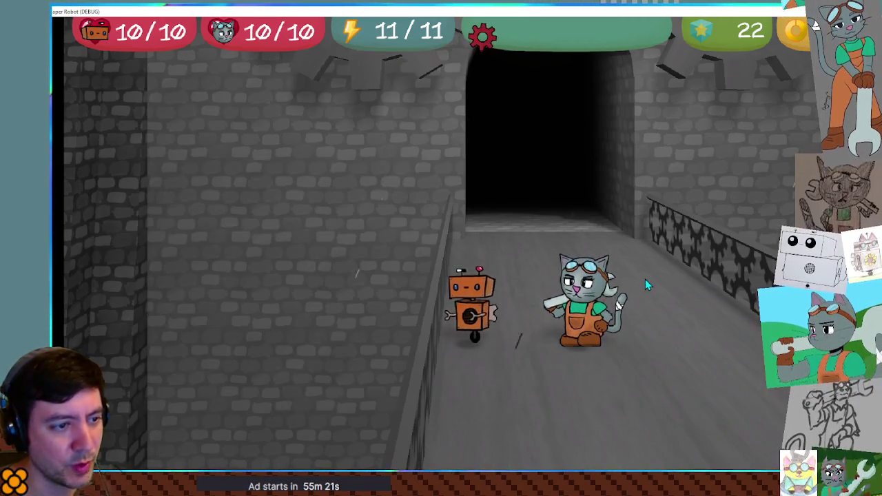
Step: Turn the camera to face down the brick corridor and walk the party forward three steps
key(Right)
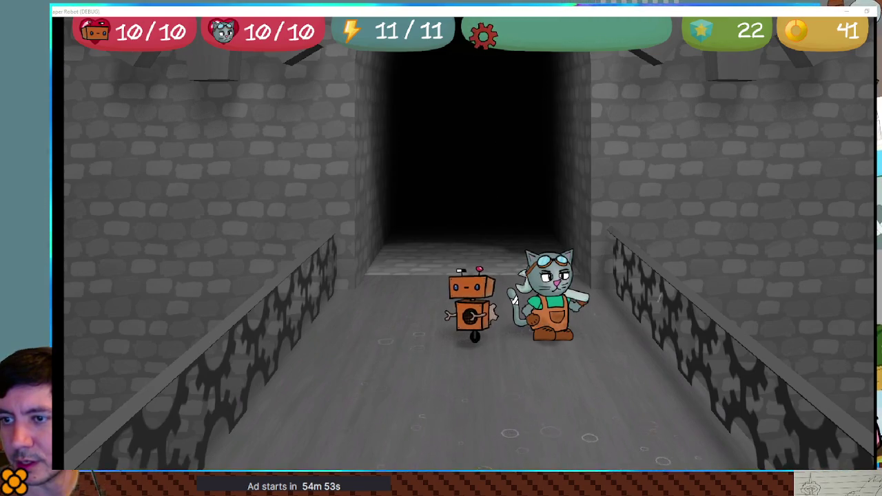
key(w)
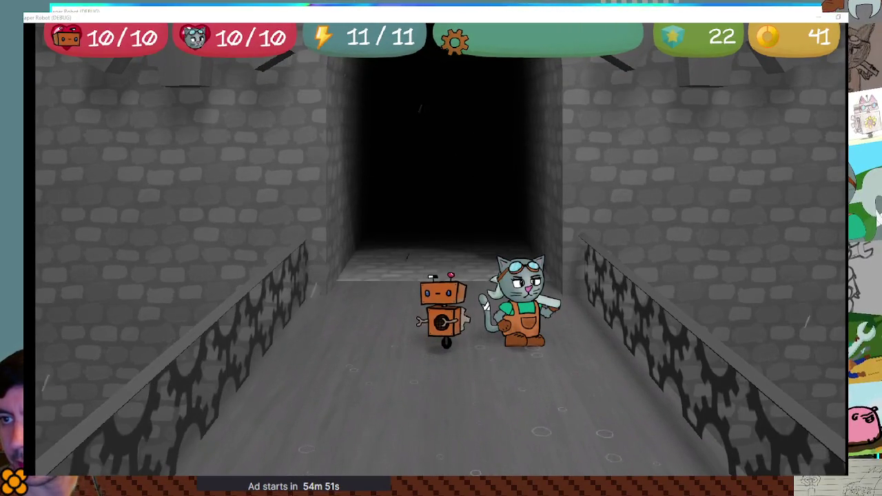
key(w)
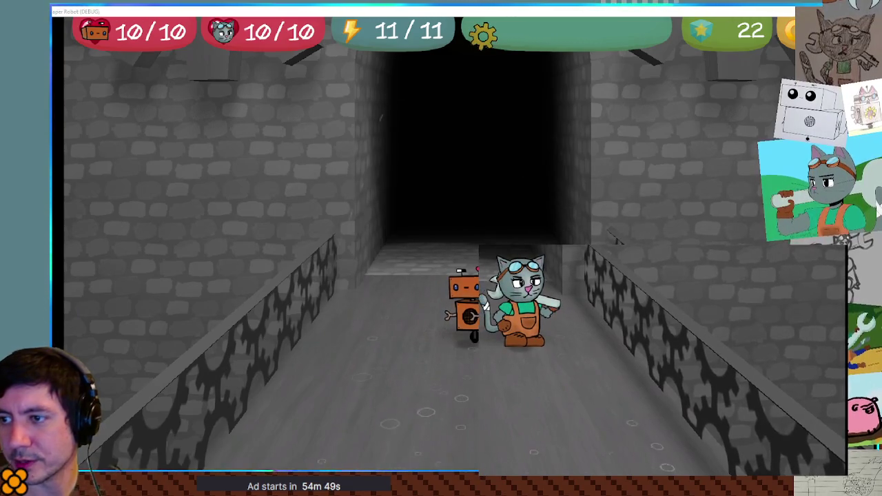
key(w)
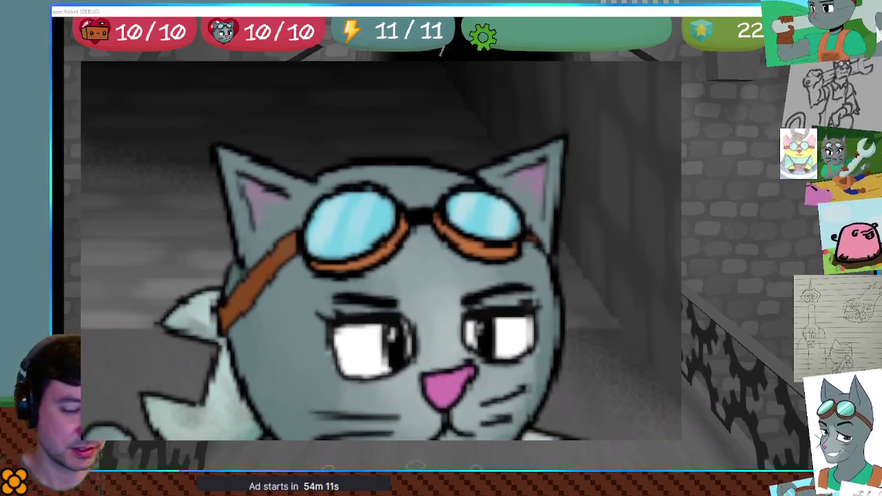
Step: Paste the cat close-up into a blank Paint image and zoom out
key(alt+Tab)
key(ctrl+v)
ctrl+scroll(381, 251, down, 1)
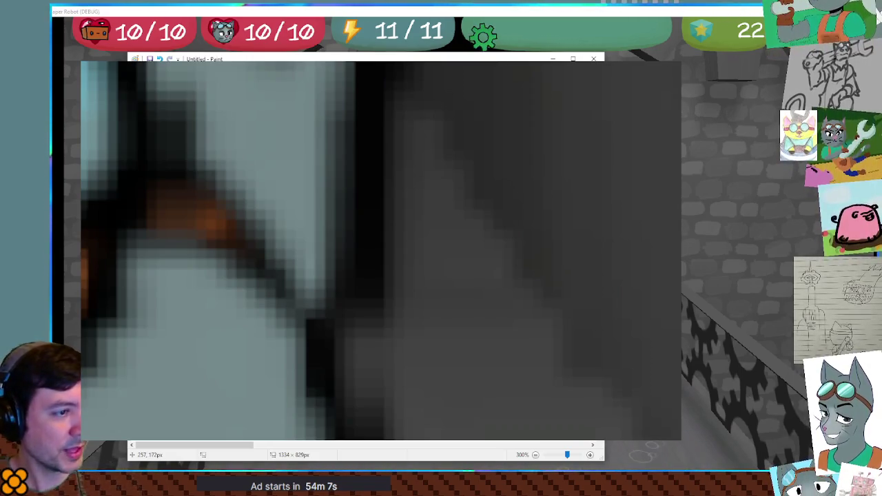
ctrl+scroll(381, 250, down, 1)
scroll(381, 251, down, 3)
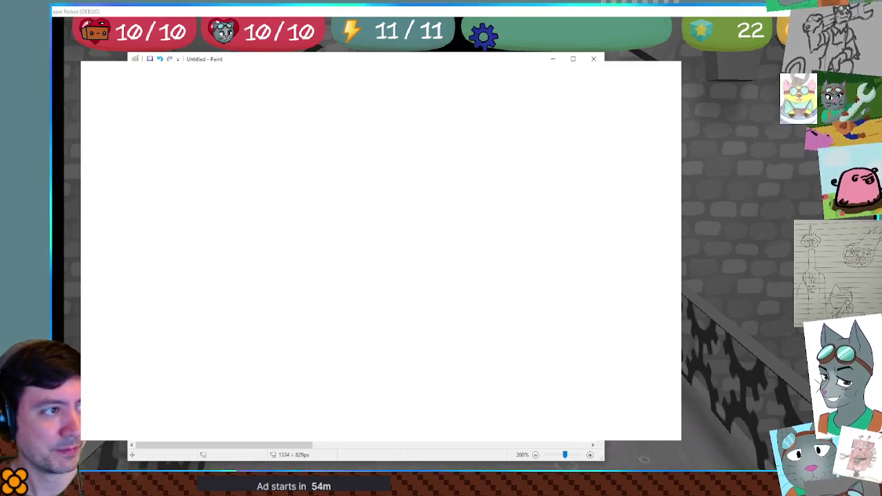
key(ctrl+v)
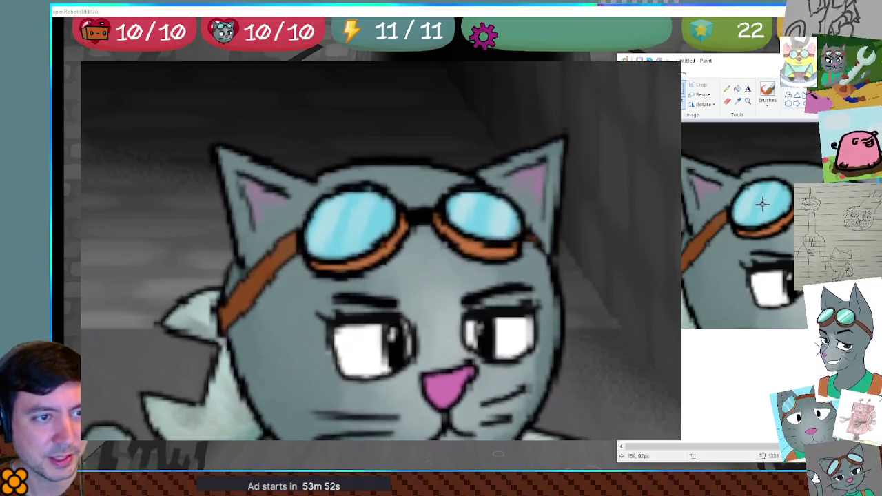
Step: Box small regions around the cat's ear and goggles, then close Paint without saving
drag(717, 170, 793, 192)
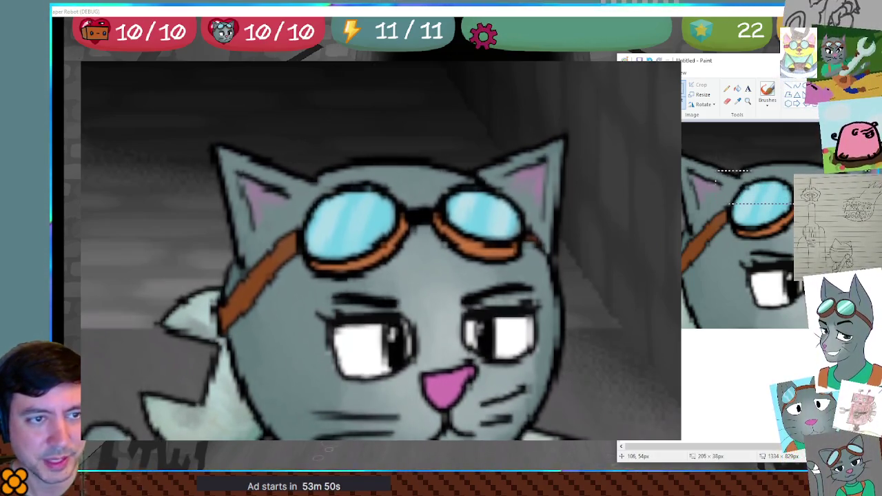
drag(764, 200, 690, 171)
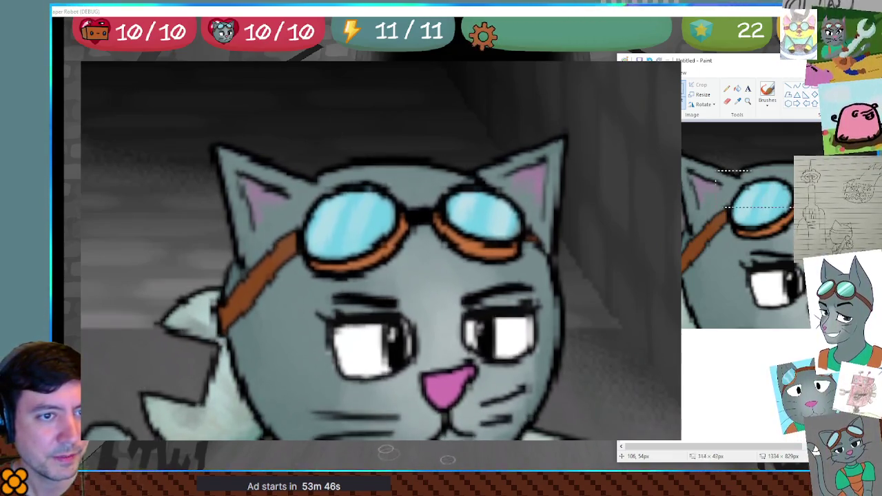
drag(717, 205, 683, 169)
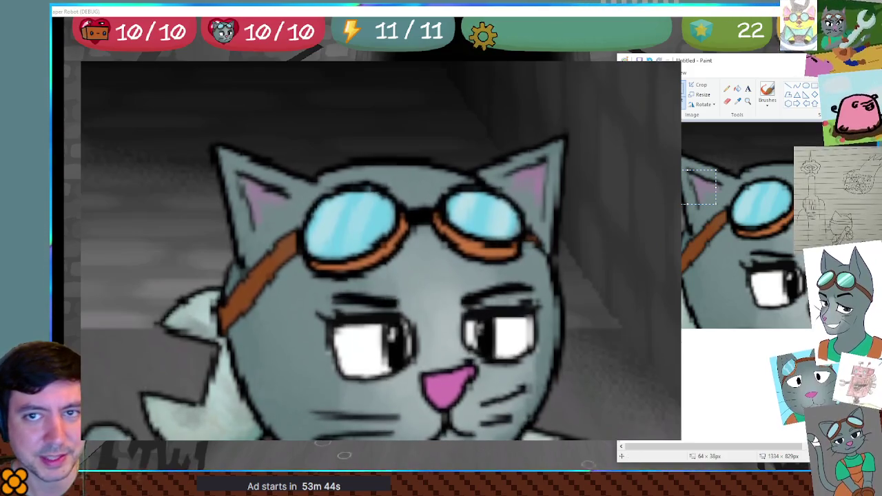
key(alt+F4)
key(n)
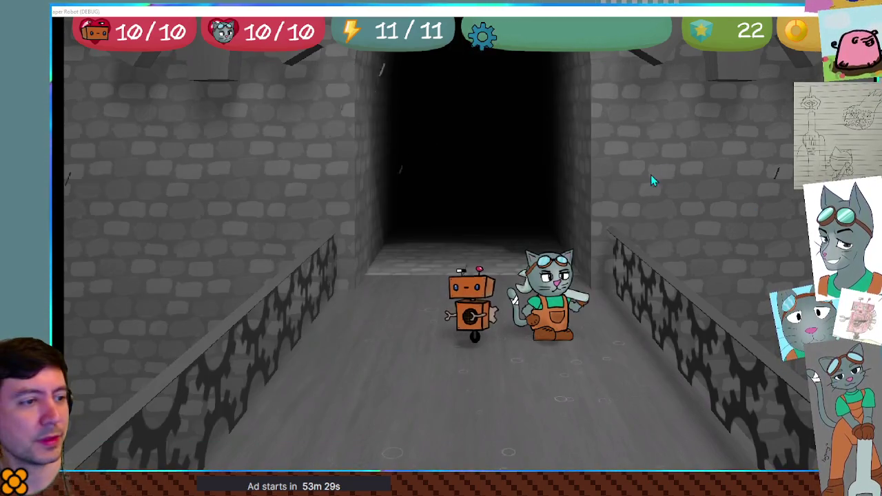
Step: Advance the party down the corridor and switch the game to windowed mode with F11
click(617, 183)
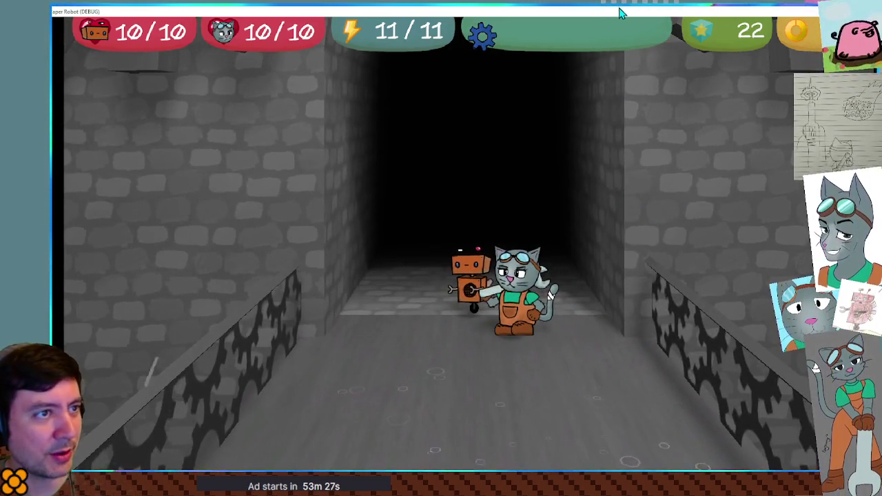
key(F11)
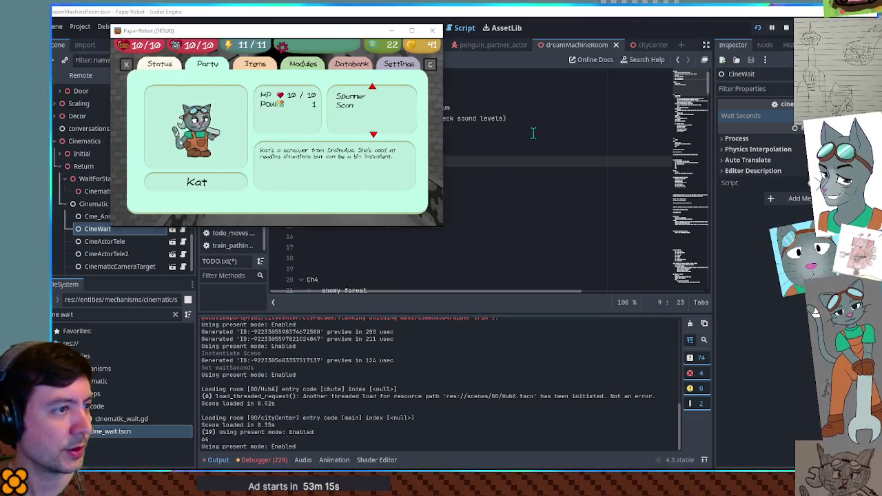
Step: Note 'pause menu immediately closed' on TODO line 10, then test the game's Escape menu
click(457, 167)
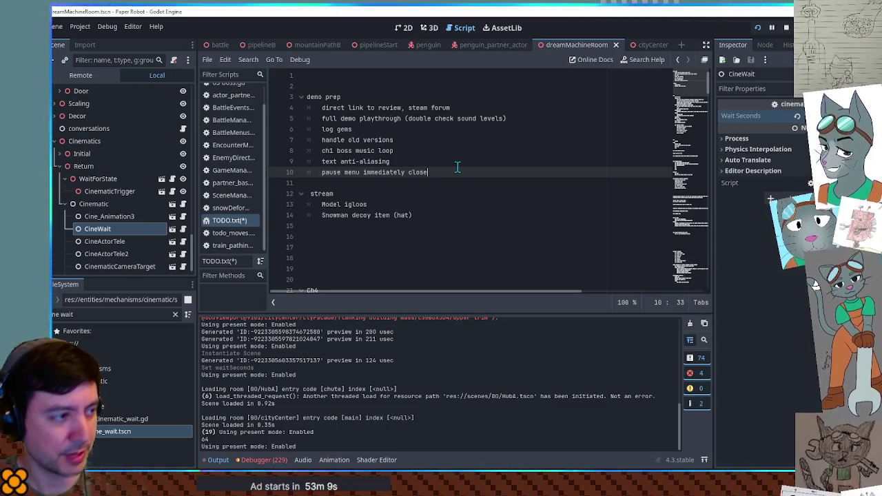
click(518, 253)
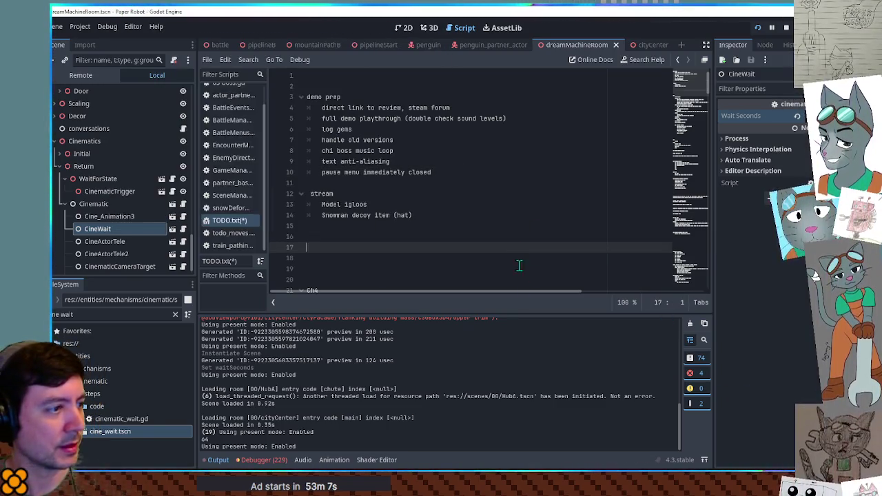
key(alt+Tab)
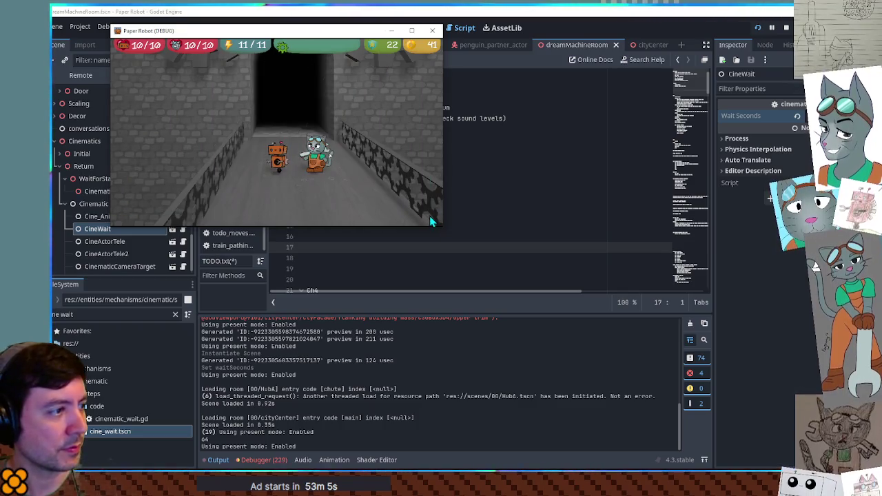
key(Escape)
key(Escape)
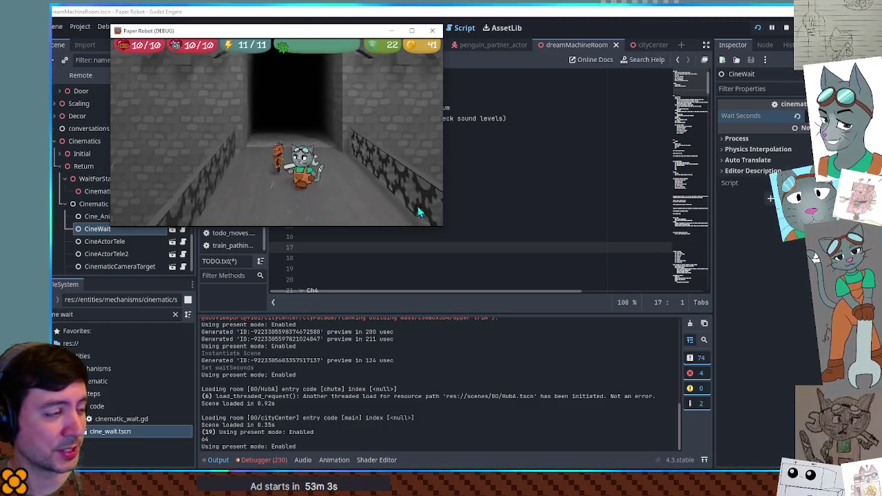
key(Up)
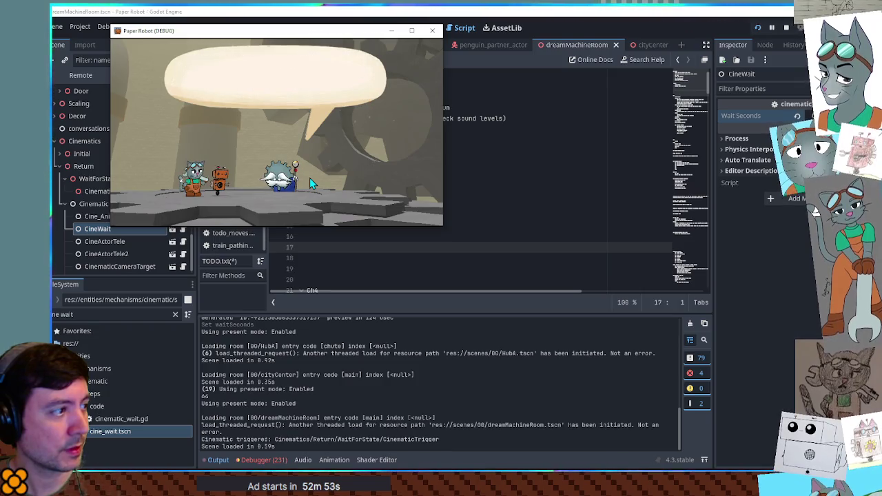
Step: Move the game window aside and select the WaitForState node to view its properties
drag(297, 35, 488, 79)
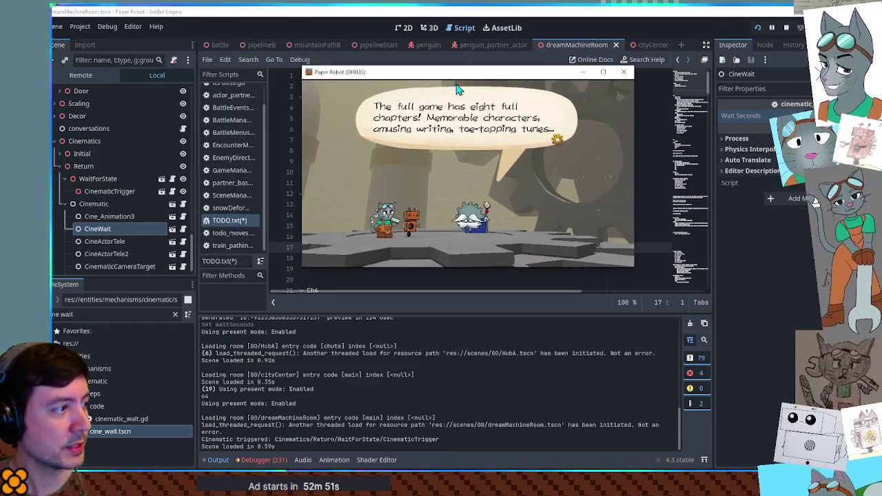
click(97, 178)
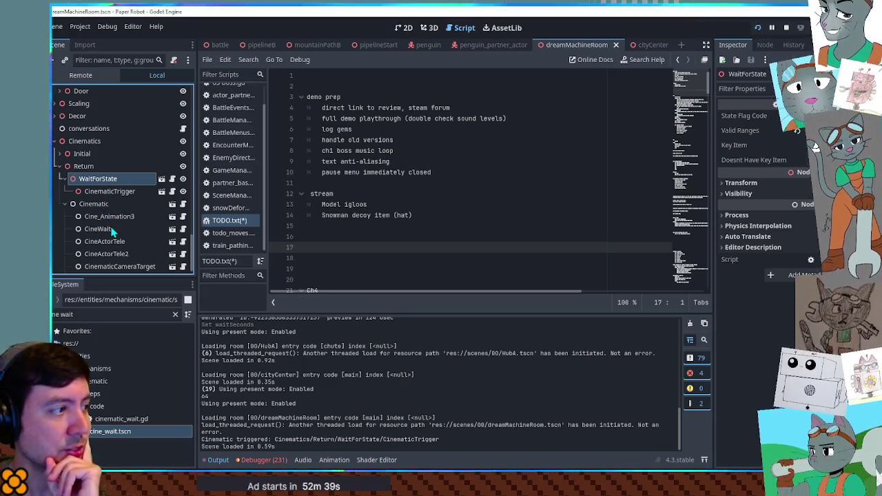
Step: Inspect the CinematicConversation and Cine_Animation3 nodes, then bring the running game back to the front
scroll(110, 230, down, 1)
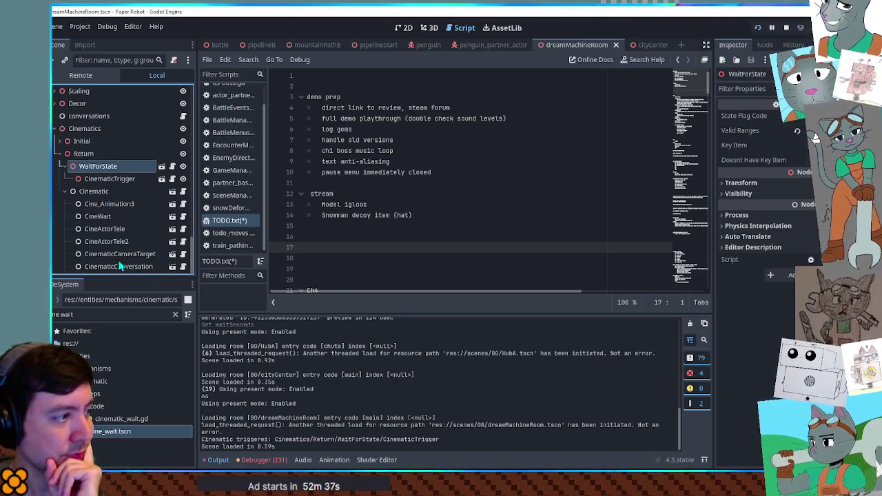
click(120, 265)
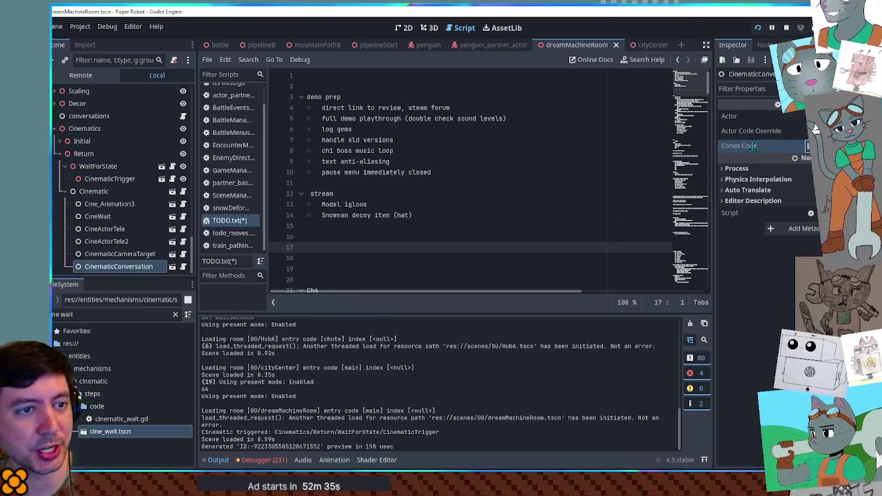
click(521, 157)
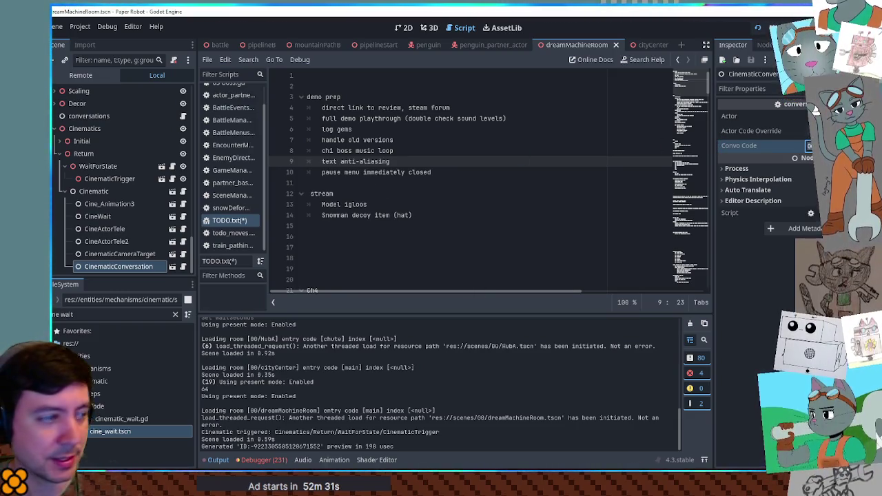
click(104, 203)
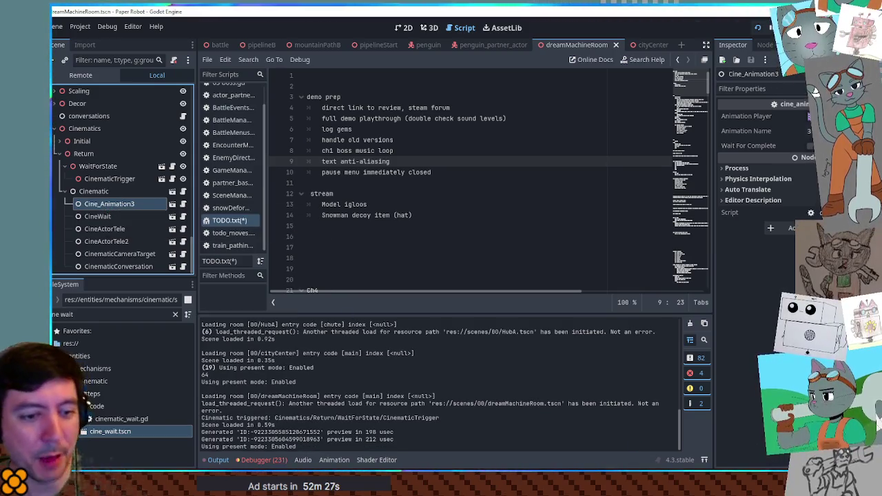
key(alt+Tab)
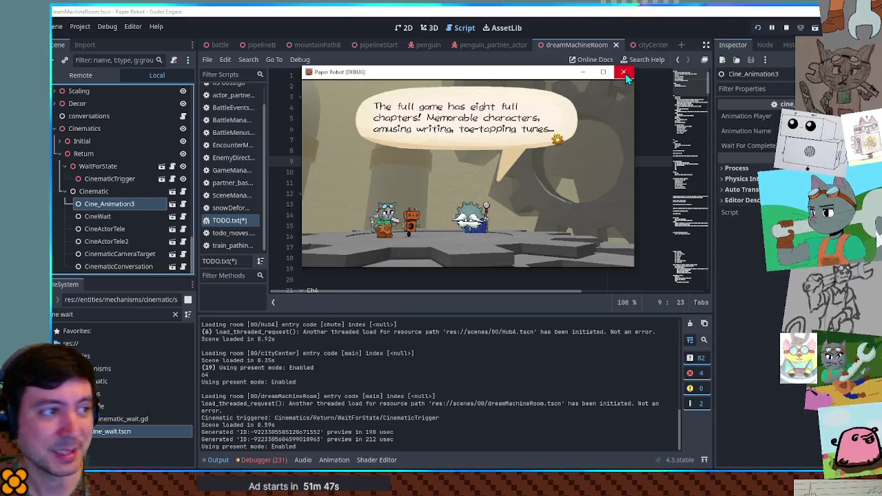
Step: Advance the cutscene through its remaining dialogue, ending on 'Sorry', and close the game window
key(space)
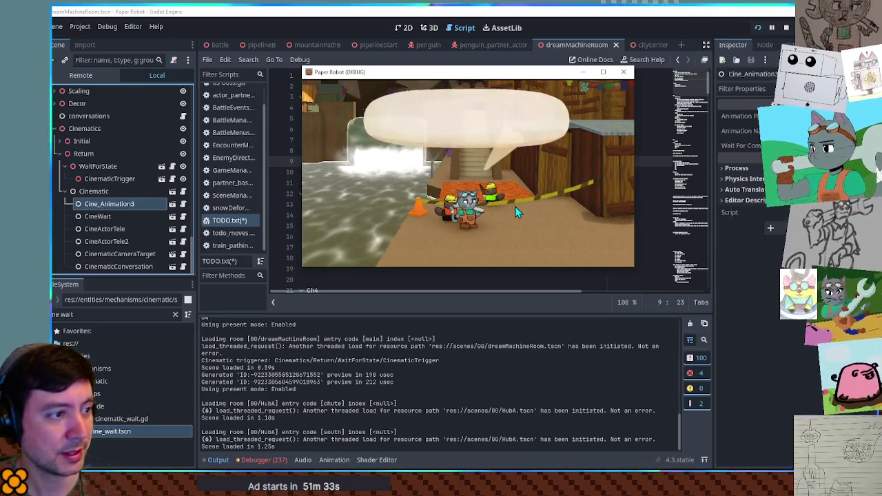
key(space)
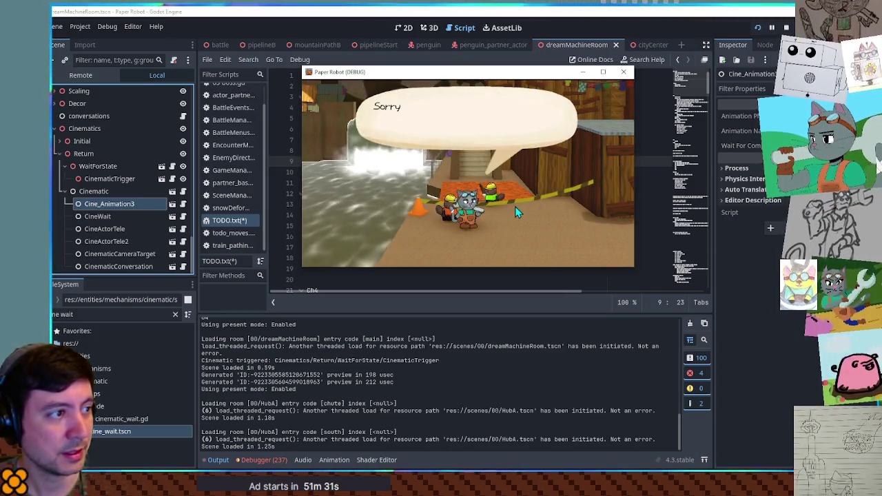
key(space)
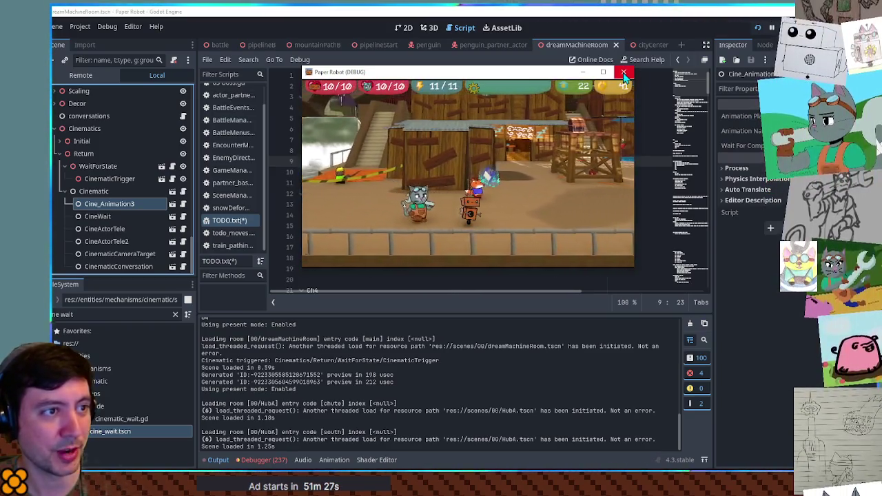
click(625, 72)
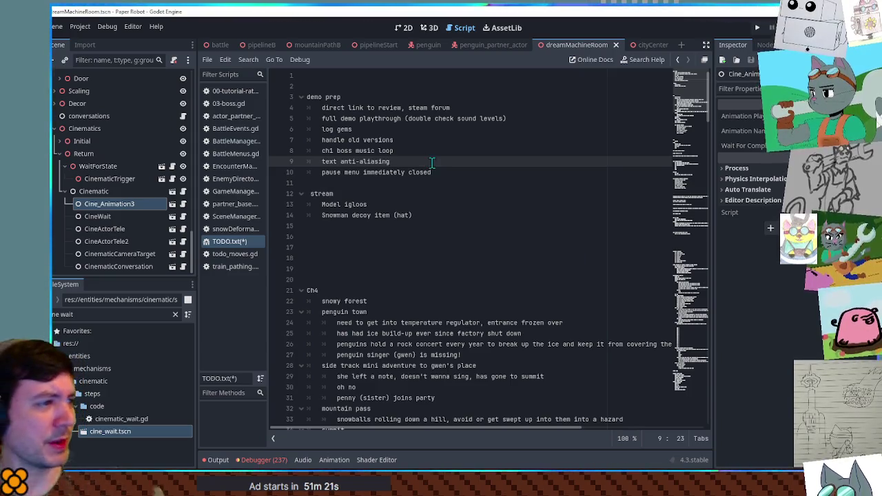
Step: Delete 'review,' from TODO line 4 so the item reads 'direct link to steam forum'
drag(453, 172, 344, 172)
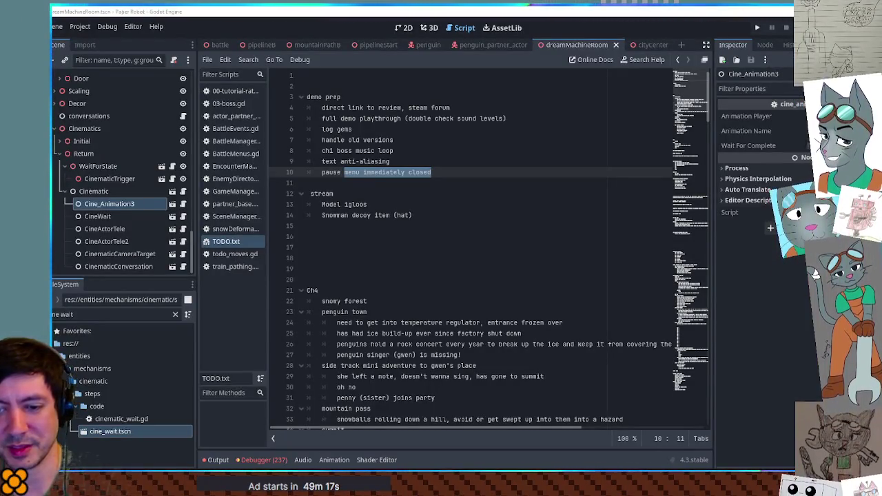
click(446, 171)
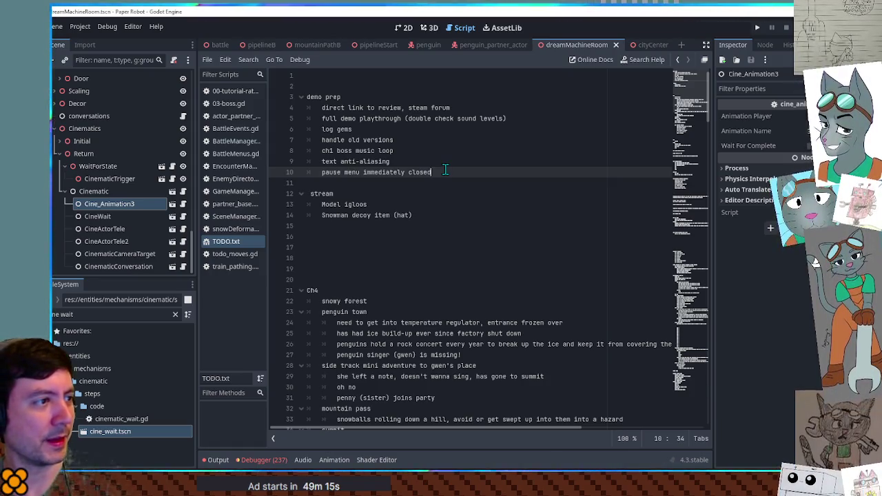
double_click(395, 109)
key(Delete)
key(Delete)
key(Delete)
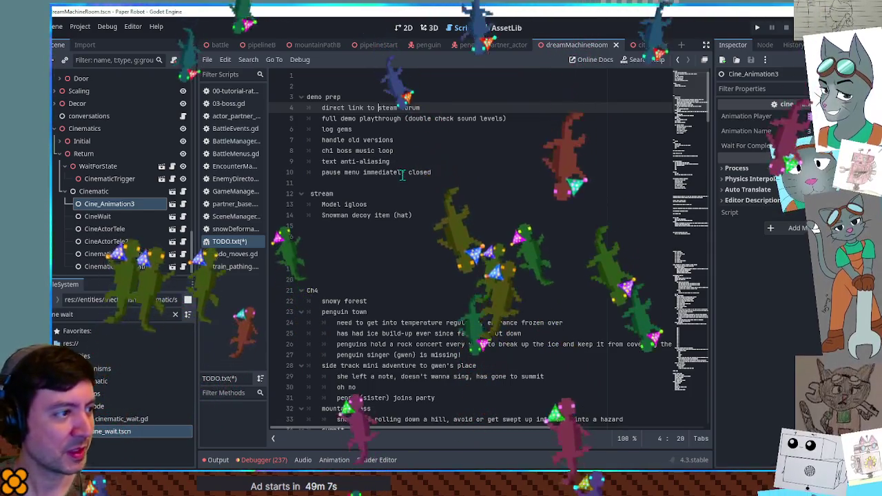
Step: Search the project files for 'si' and open the music folder from the results
click(95, 314)
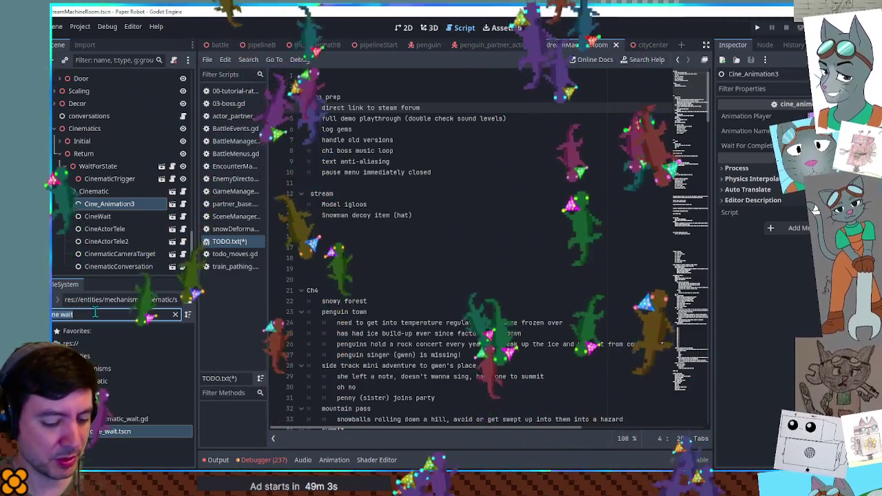
text(uis)
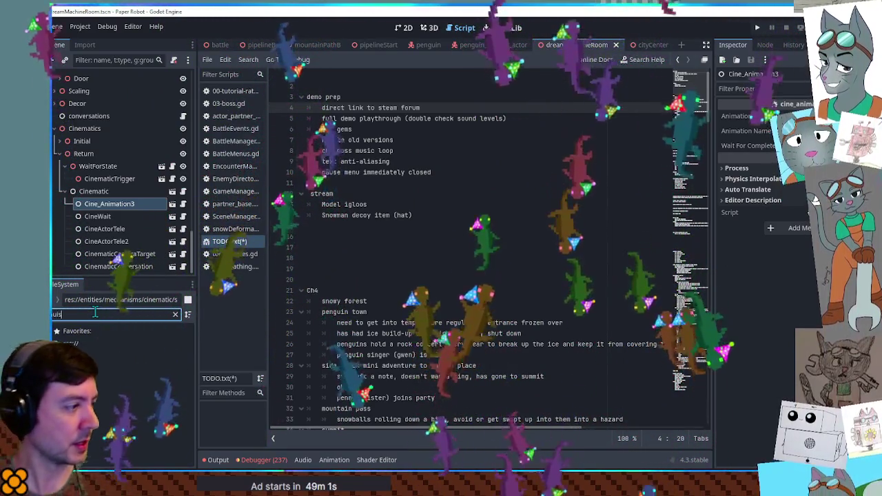
key(BackSpace)
key(BackSpace)
text(si)
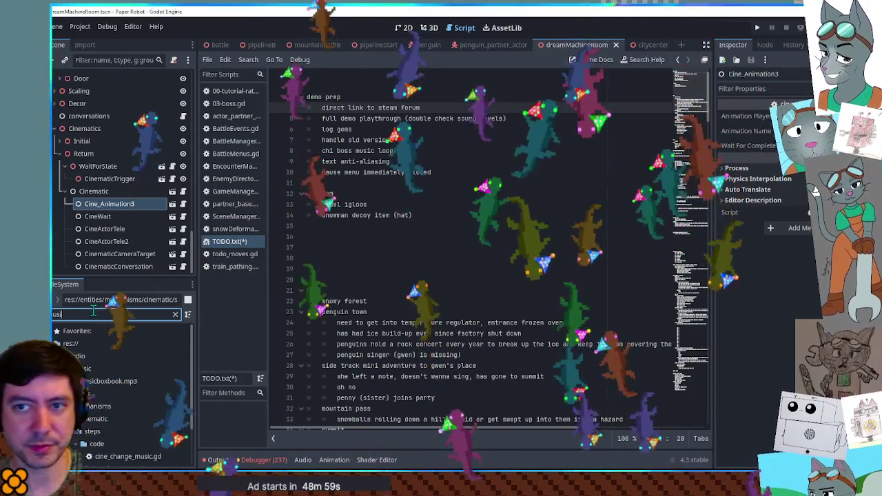
click(112, 382)
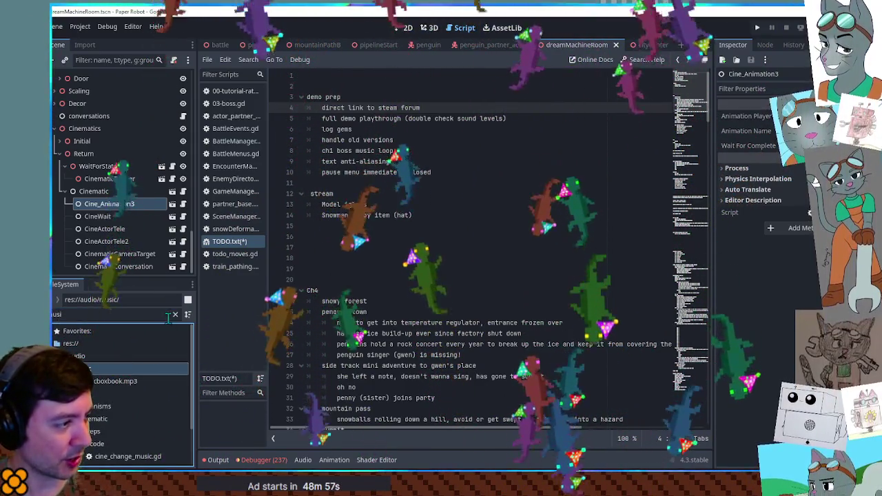
click(175, 314)
Step: Open SnailBoss.mp3's import settings with Loop enabled and start previewing the track
scroll(140, 358, down, 10)
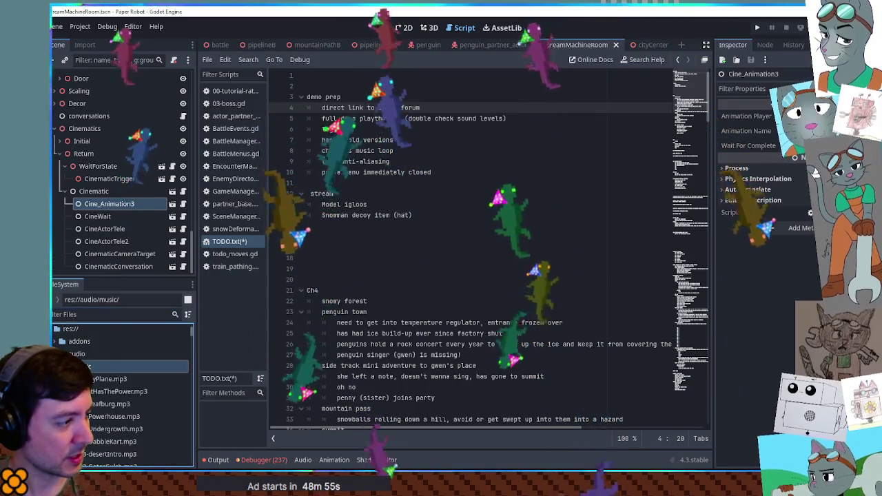
scroll(104, 379, down, 10)
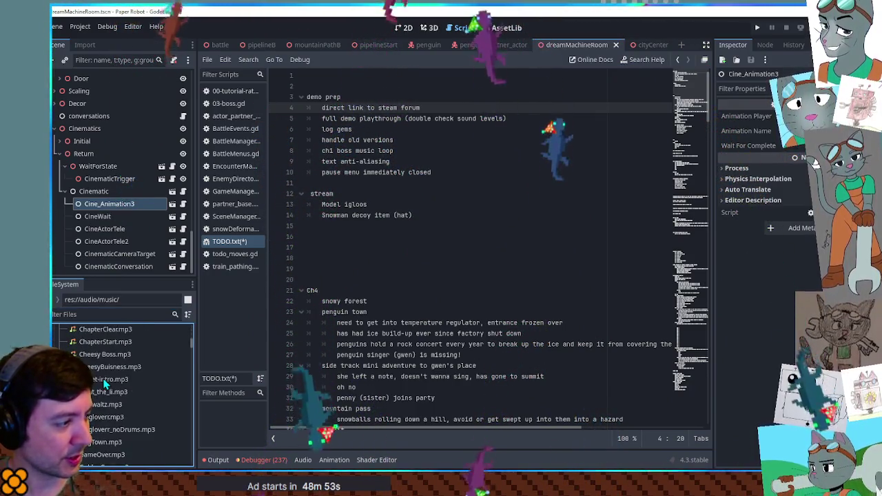
scroll(105, 383, down, 15)
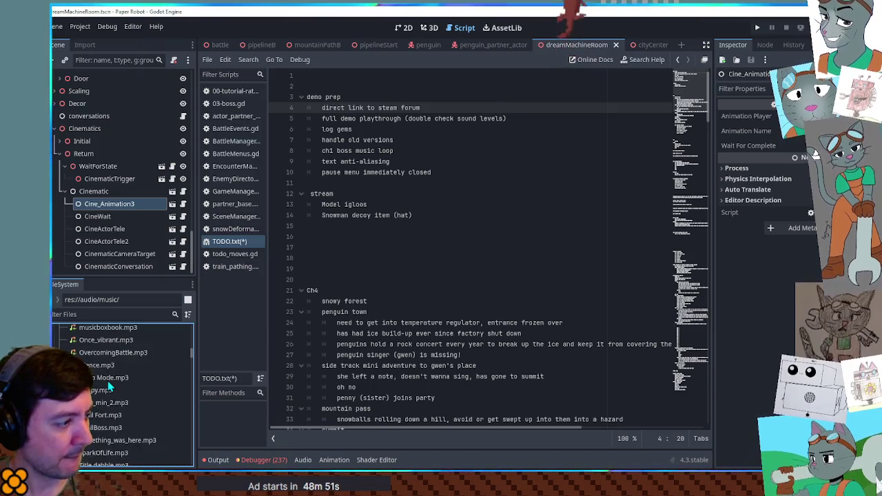
double_click(107, 379)
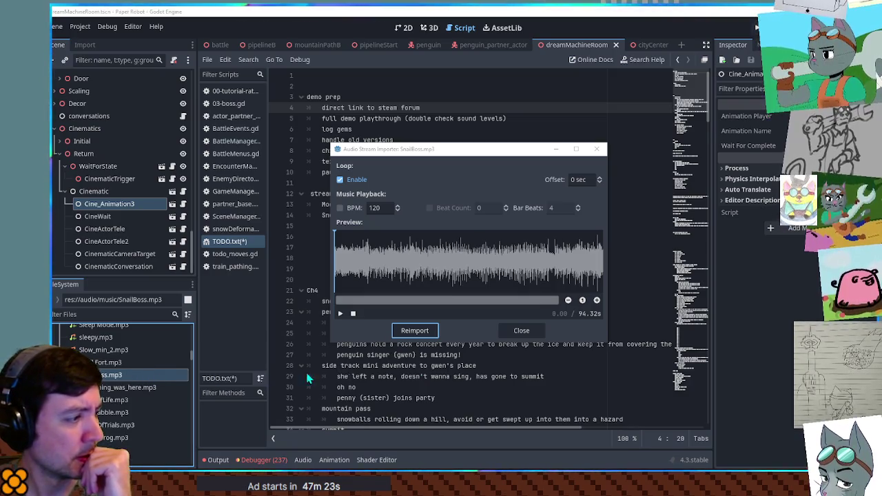
click(338, 315)
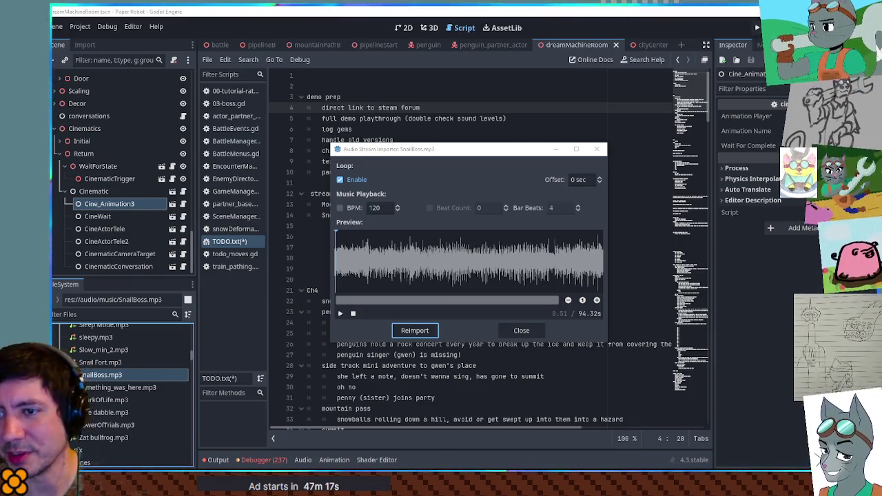
Step: Try a 28.7-second loop offset on SnailBoss.mp3 and preview the track from about 10 seconds
click(583, 180)
text(28.7)
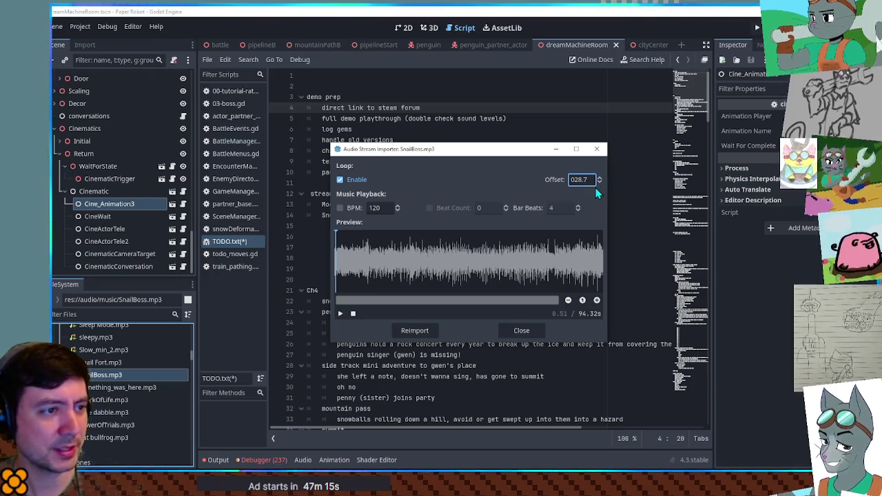
click(597, 267)
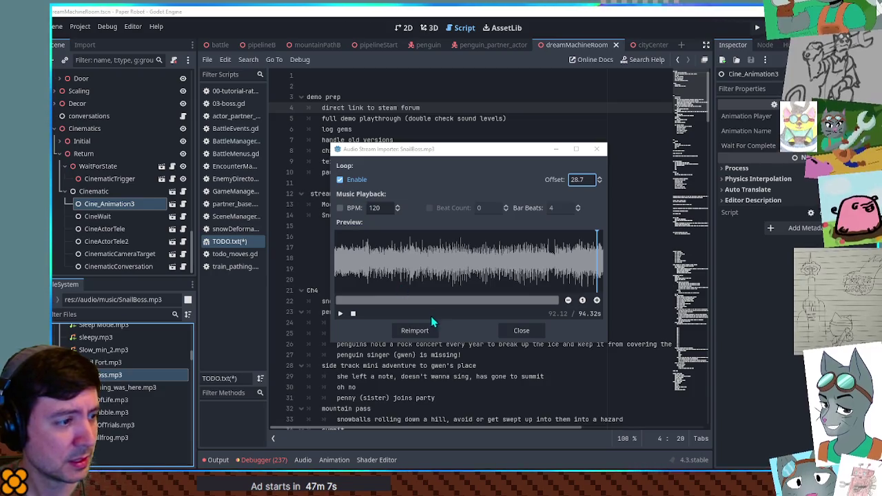
click(340, 313)
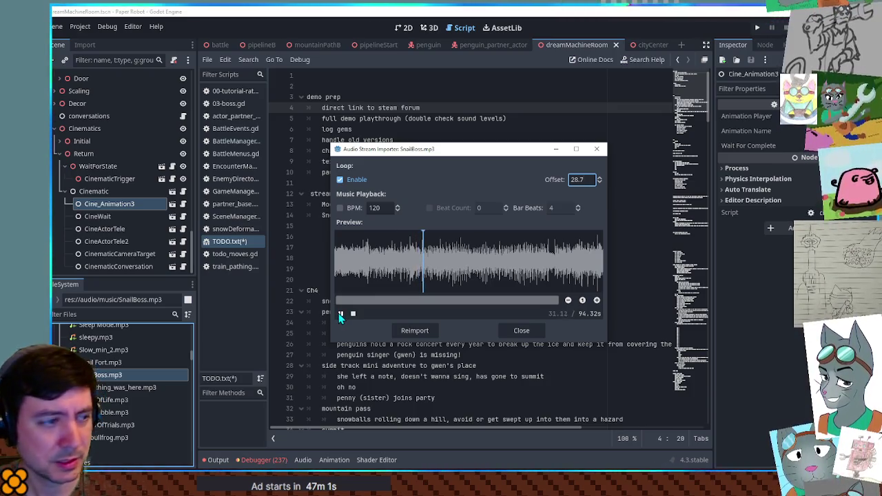
click(360, 262)
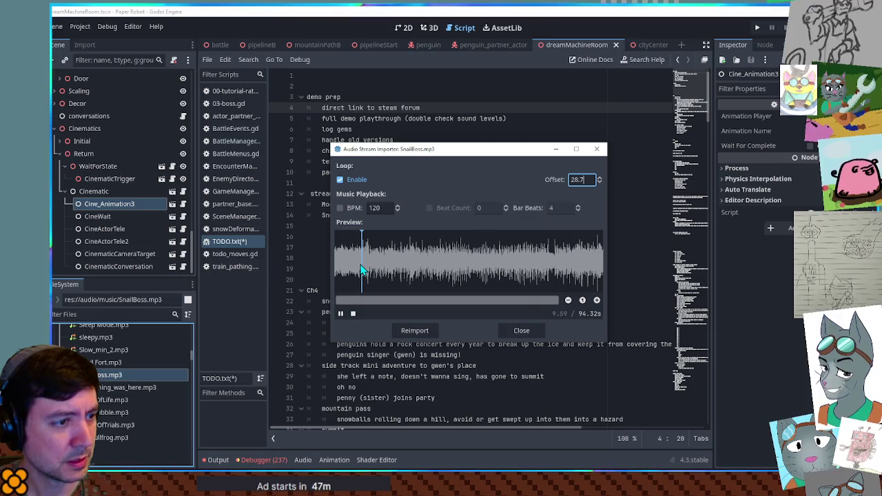
click(340, 314)
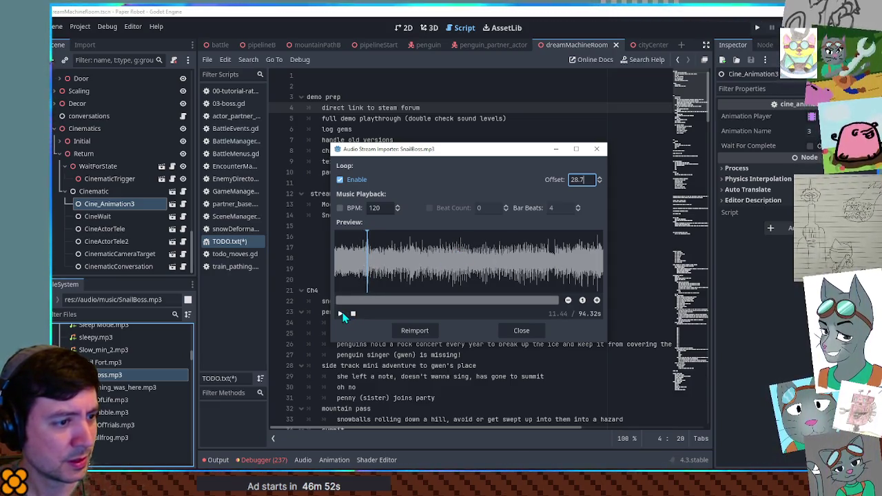
text(11.5)
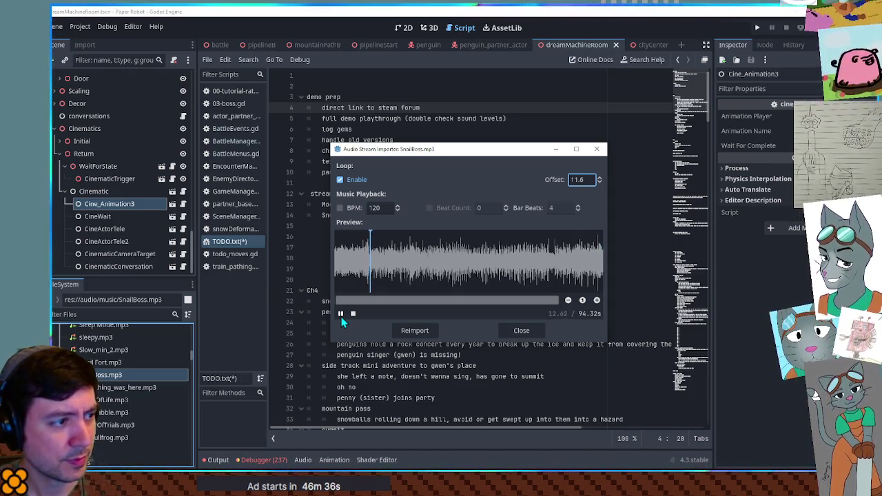
Step: Preview from about 26 seconds, fine-tune the loop offset to 28.65, and reimport SnailBoss.mp3
click(407, 256)
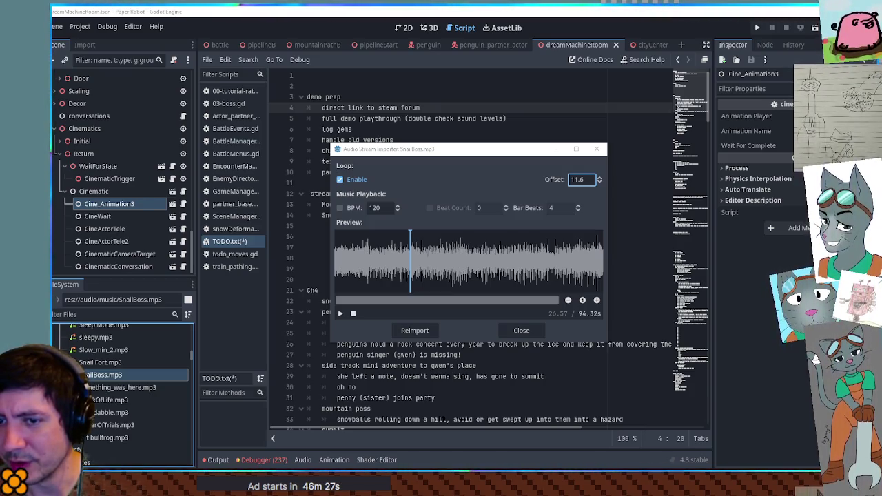
click(578, 179)
text(28.7)
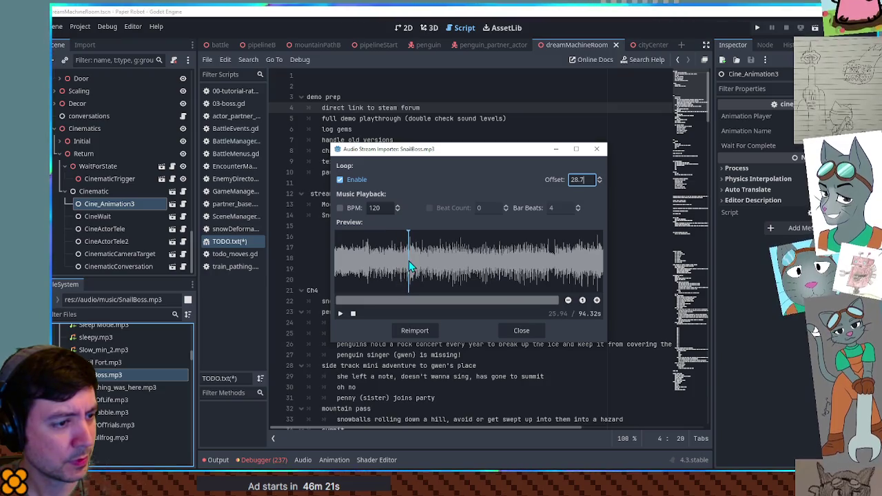
click(337, 318)
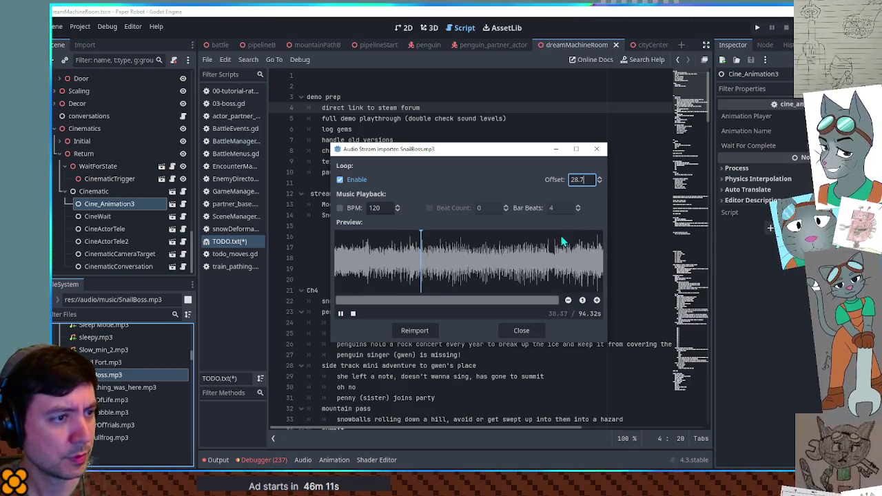
click(582, 180)
text(5)
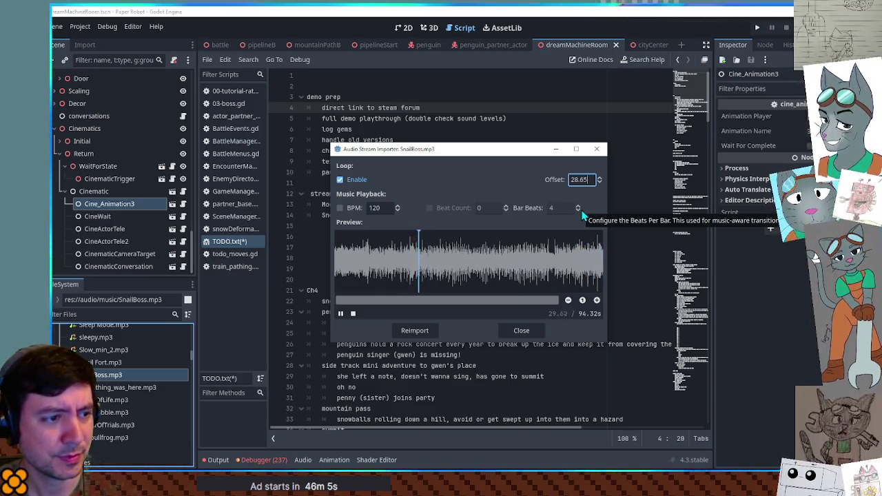
click(417, 328)
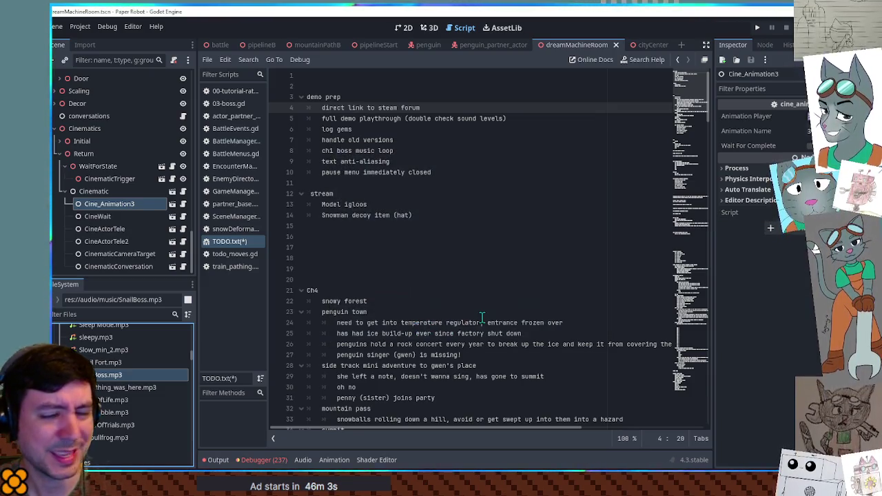
Step: Save TODO.txt and select its 'ch1 boss music loop' line
click(464, 247)
key(ctrl+s)
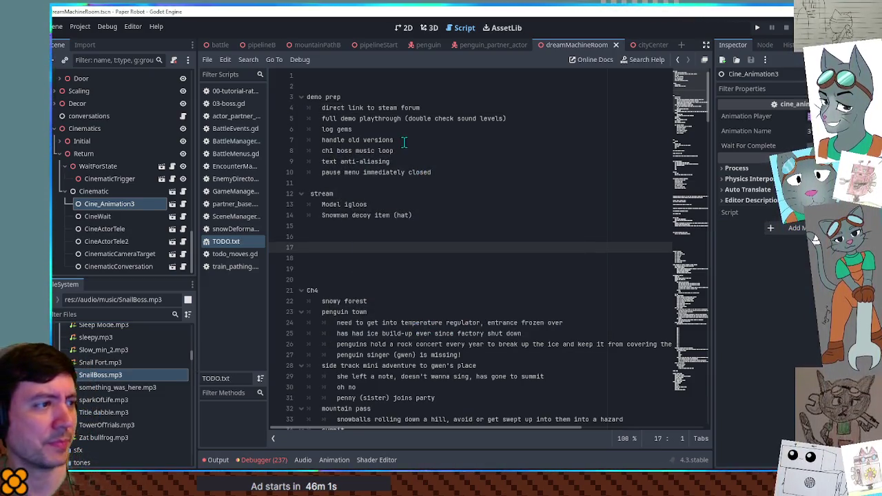
drag(400, 140, 394, 151)
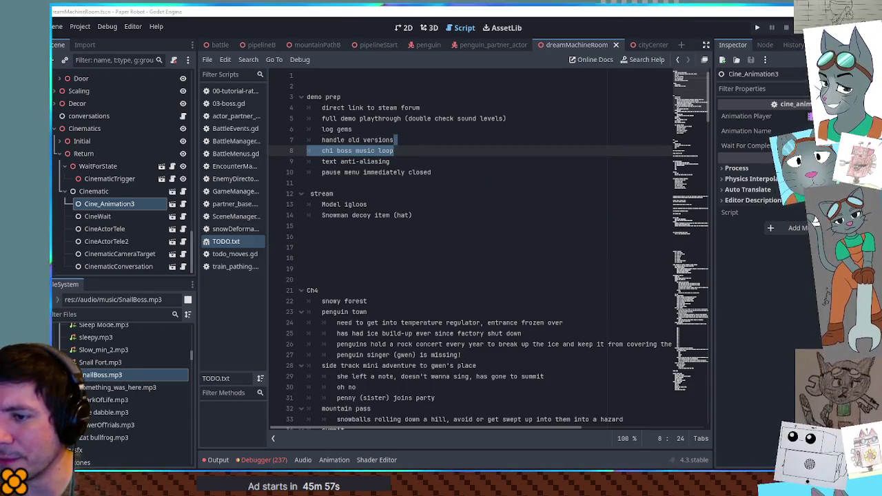
Step: Delete the 'ch1 boss music loop' line from TODO.txt
click(414, 204)
click(409, 148)
key(shift+Up)
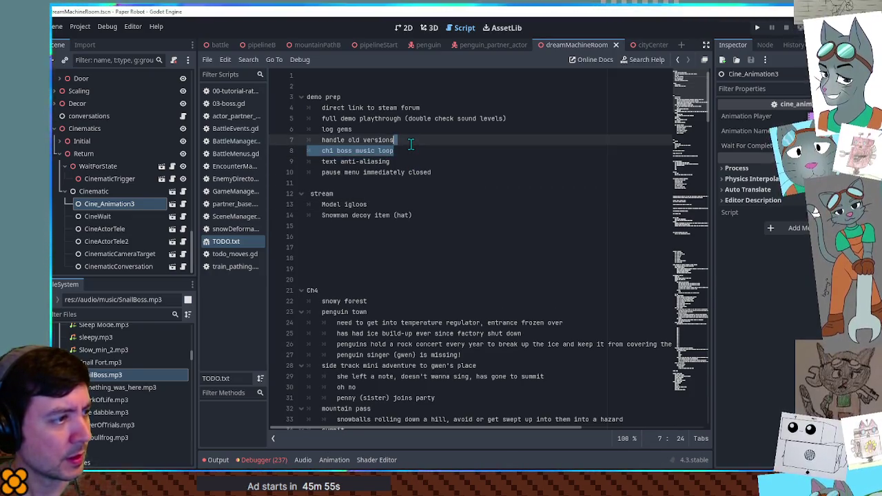
key(BackSpace)
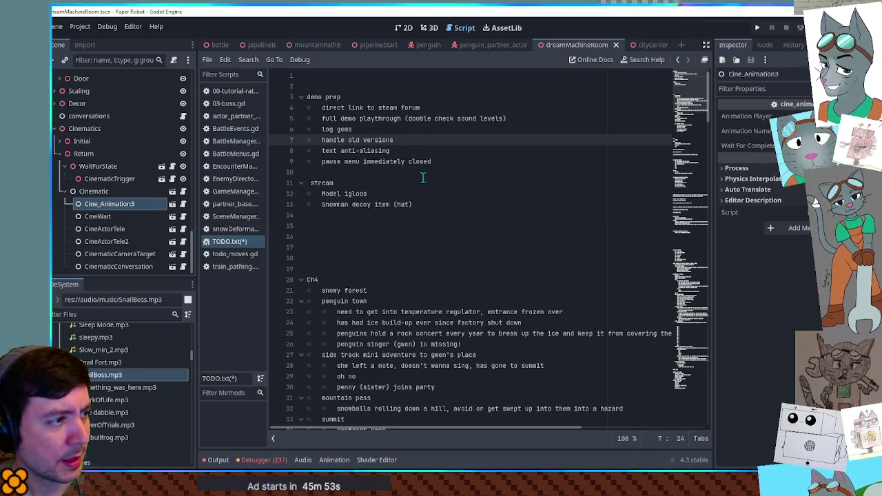
Step: Close the dreamMachineRoom and cityCenter scene tabs
click(435, 161)
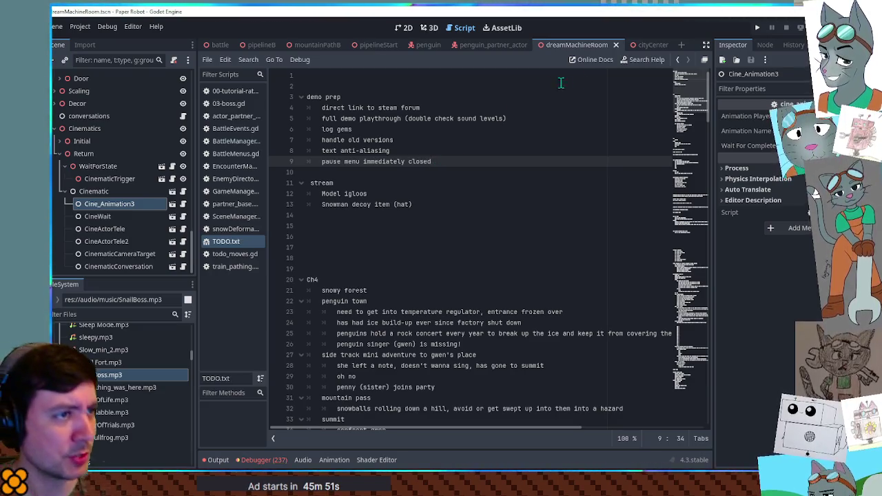
click(615, 45)
middle_click(569, 47)
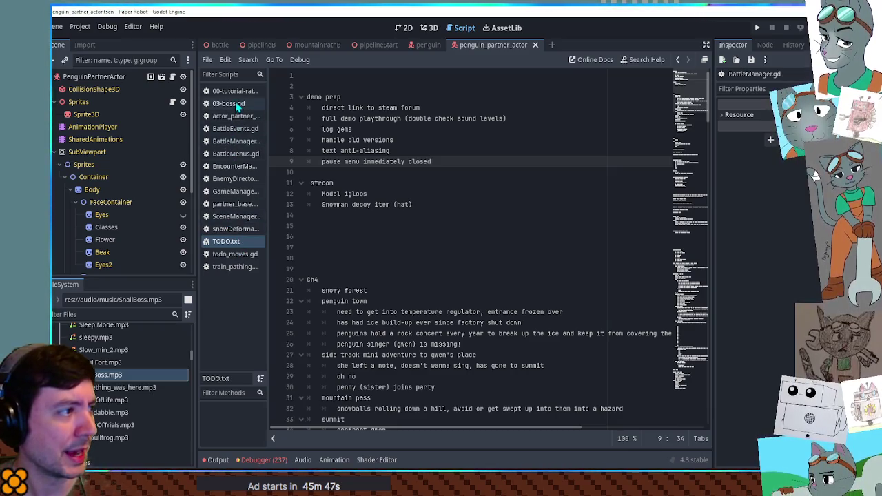
Step: Comment out the early return in GameManager.gd's _ready(), then debug-run the pipelineStart scene with F6
click(238, 188)
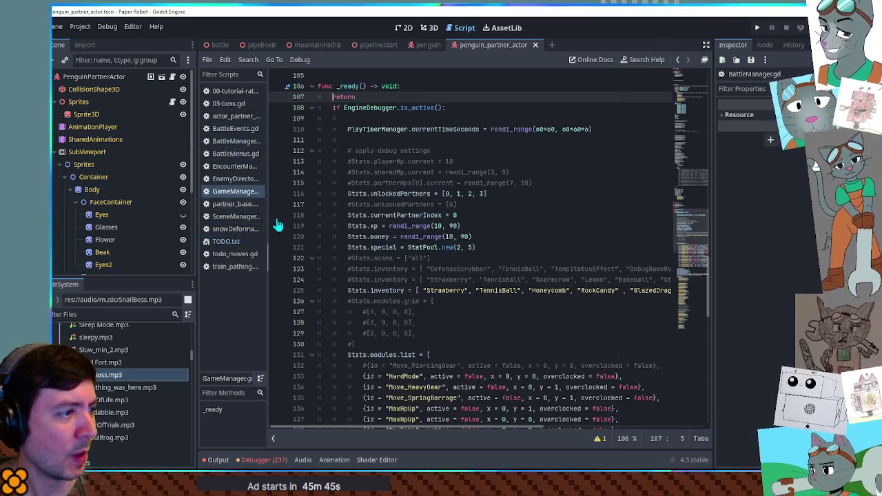
text(#)
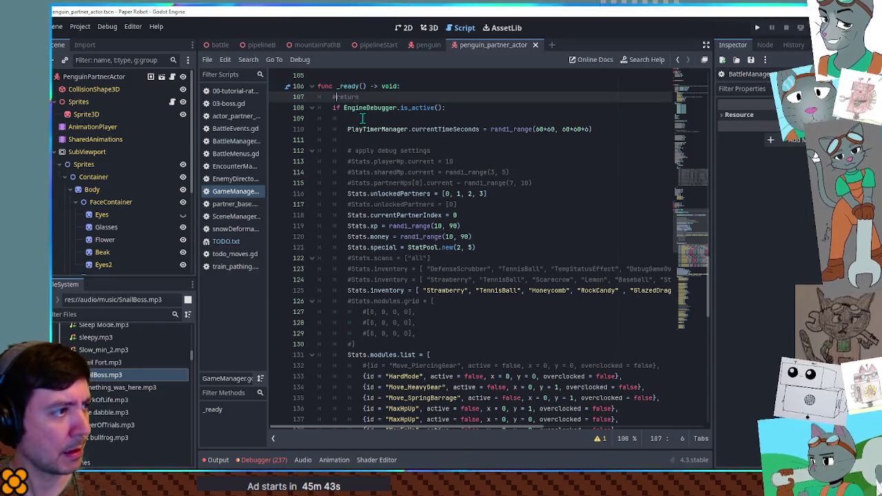
click(376, 46)
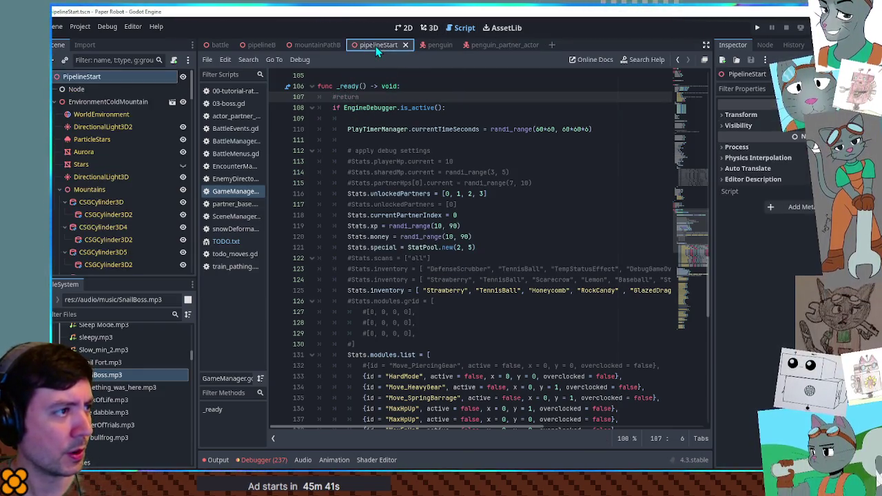
key(F6)
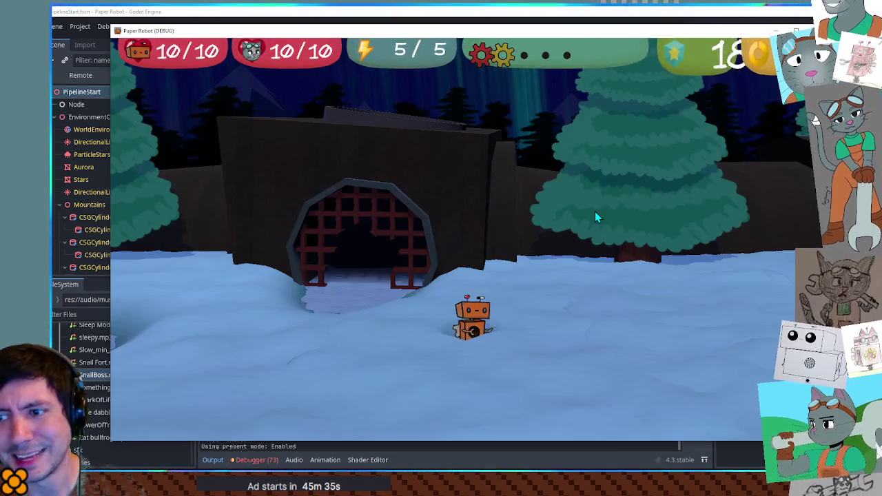
Step: Walk the robot toward the gate in the snowy area until the snowman comes into view
key(a)
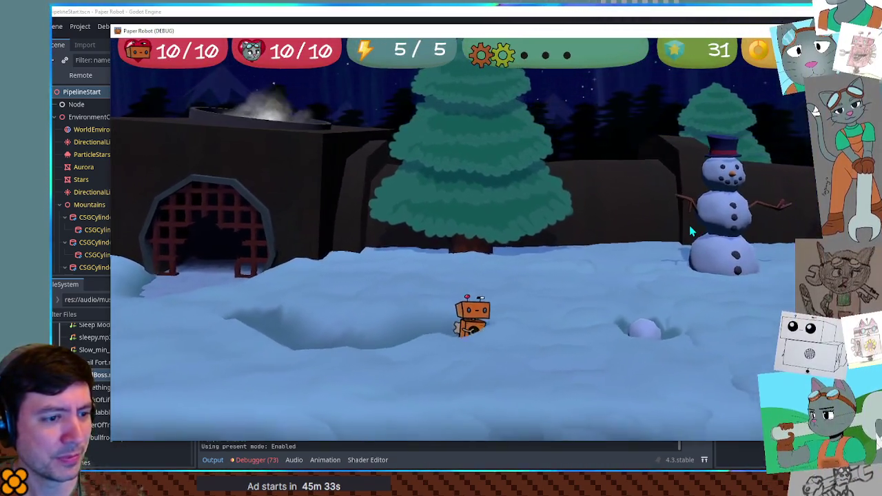
key(w)
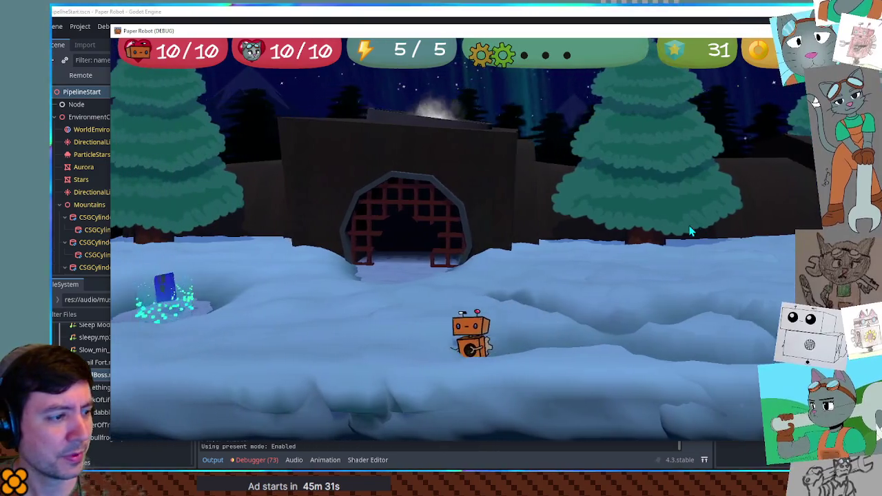
key(d)
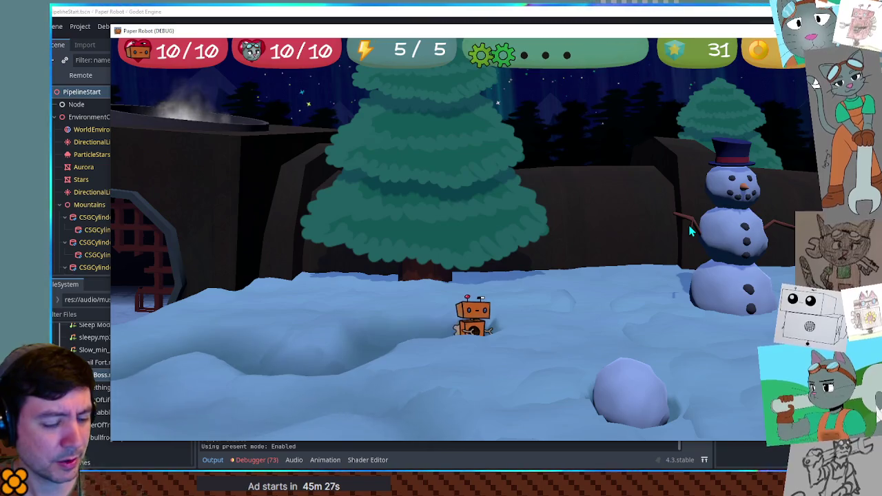
Step: Lower the music volume in the settings menu, check the pause menu, then quit the game
key(Escape)
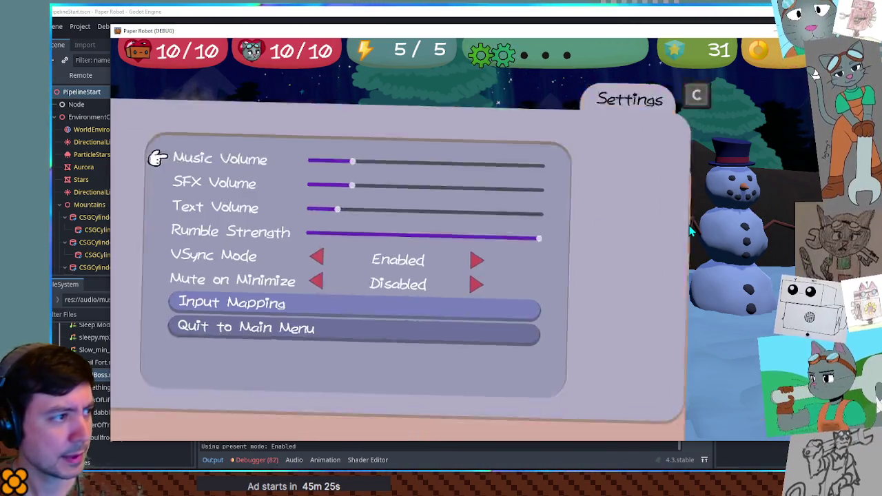
key(Left)
key(Left)
key(Escape)
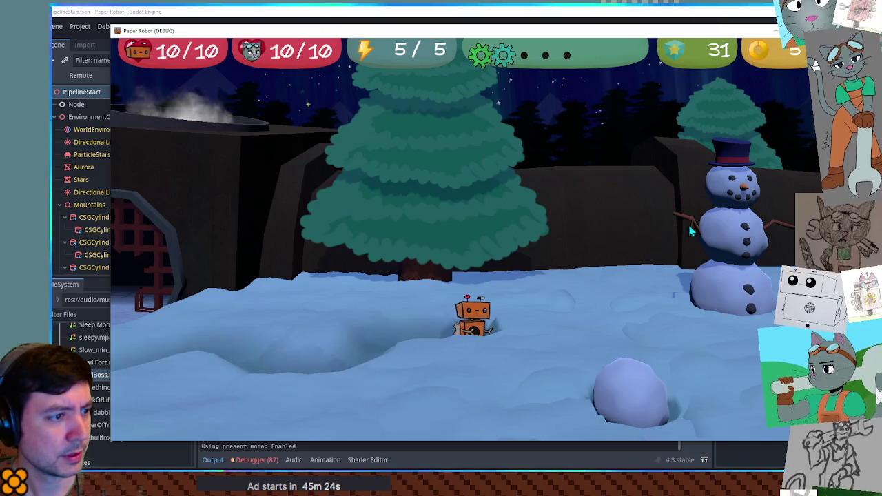
key(Escape)
key(Escape)
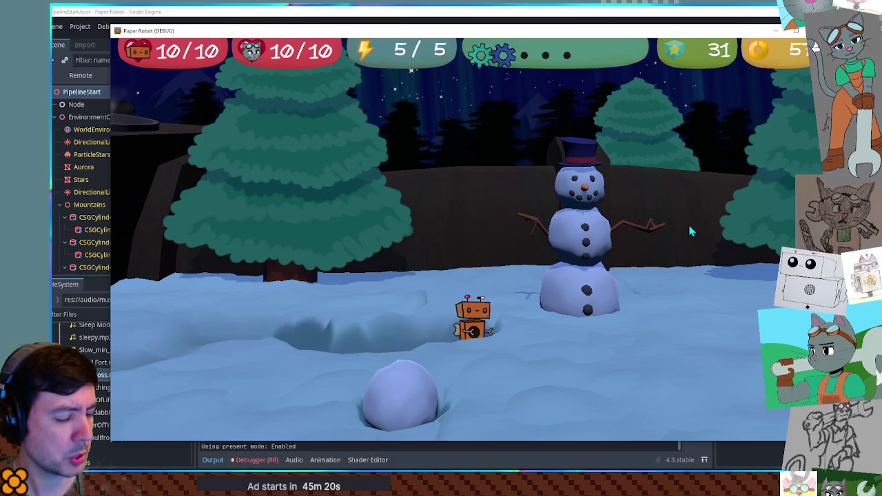
key(alt+F4)
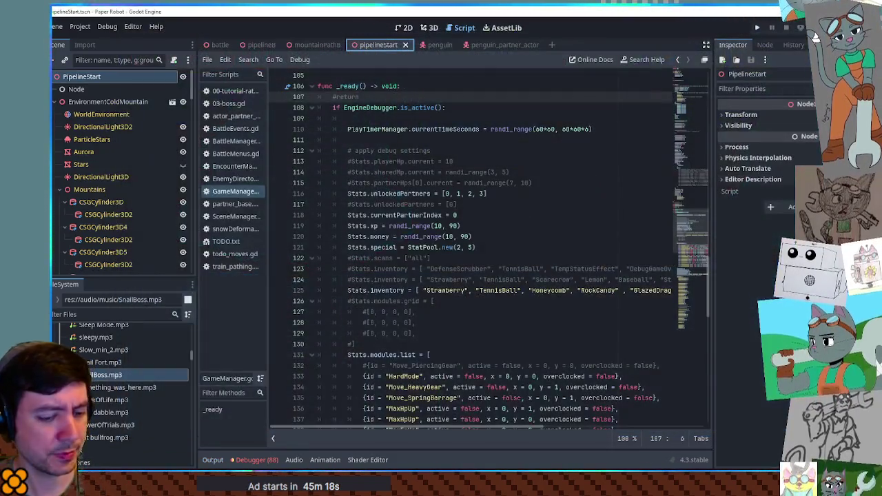
Step: Save the script and run the whole Paper Robot project again with F5
key(F5)
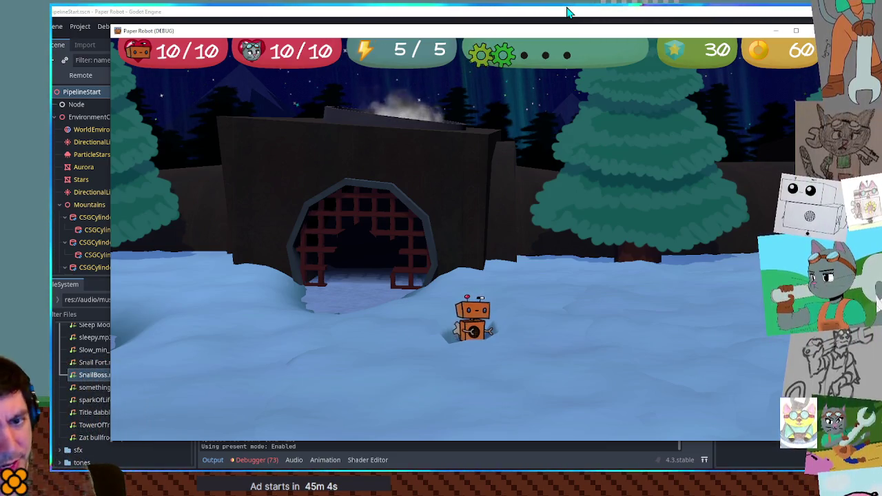
key(Escape)
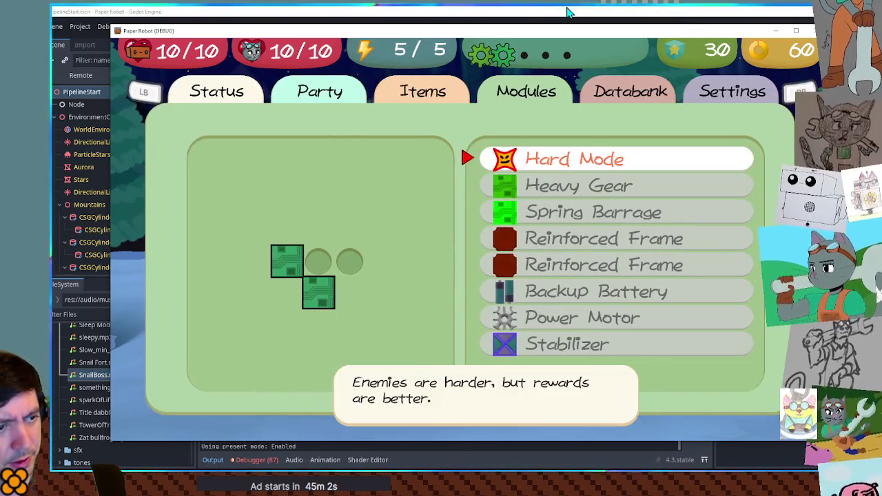
key(Escape)
key(Escape)
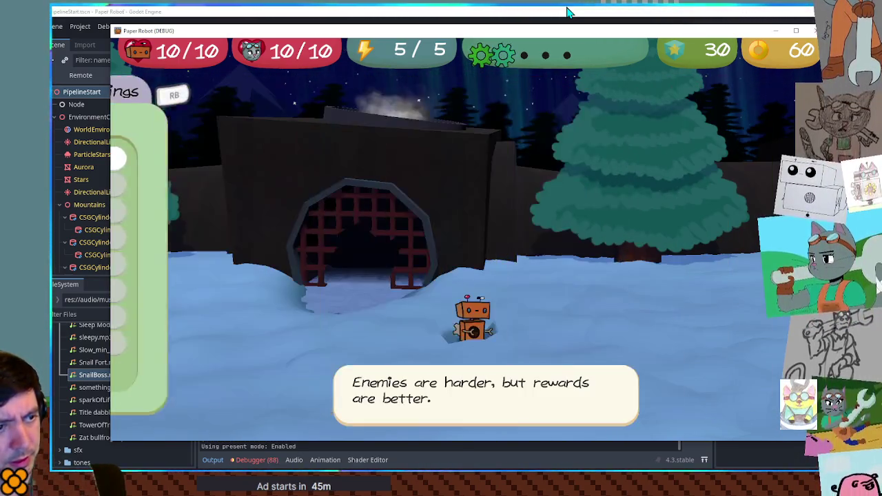
key(Escape)
key(Escape)
key(Escape)
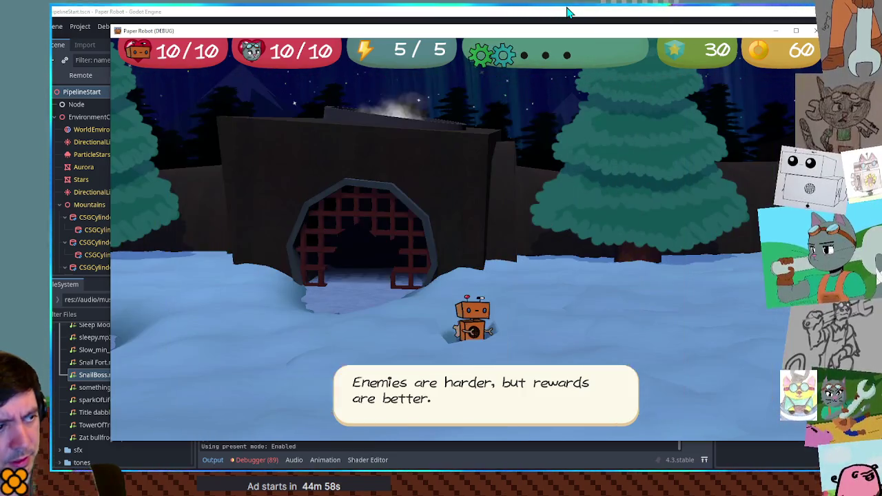
key(Escape)
key(Escape)
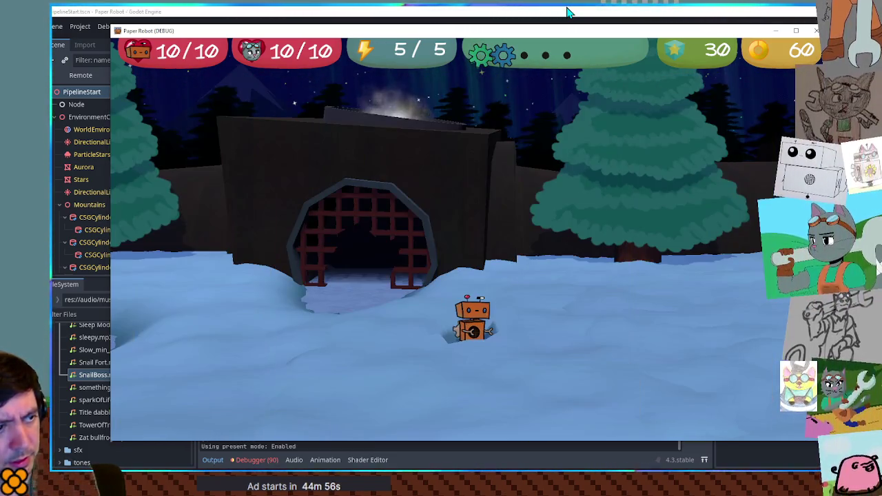
key(Escape)
key(Escape)
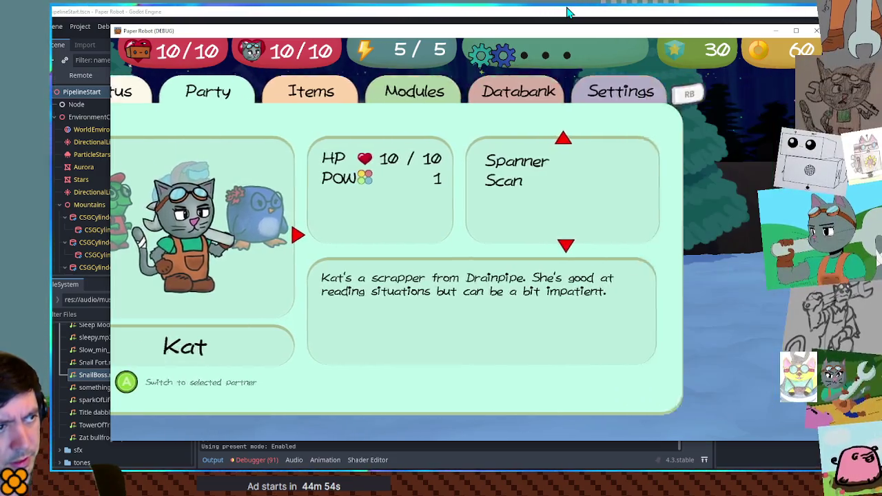
key(Escape)
key(Escape)
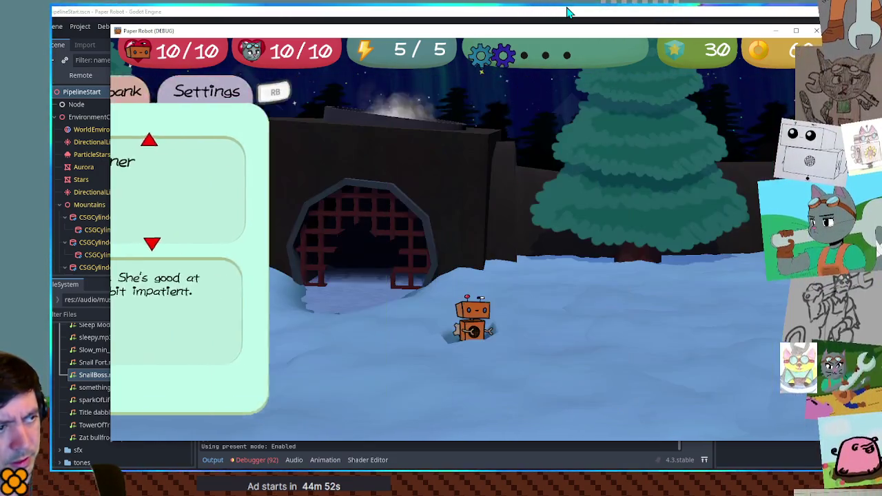
key(Escape)
key(Escape)
key(Escape)
key(Escape)
key(Escape)
key(Escape)
key(Escape)
key(Down)
key(Up)
key(Escape)
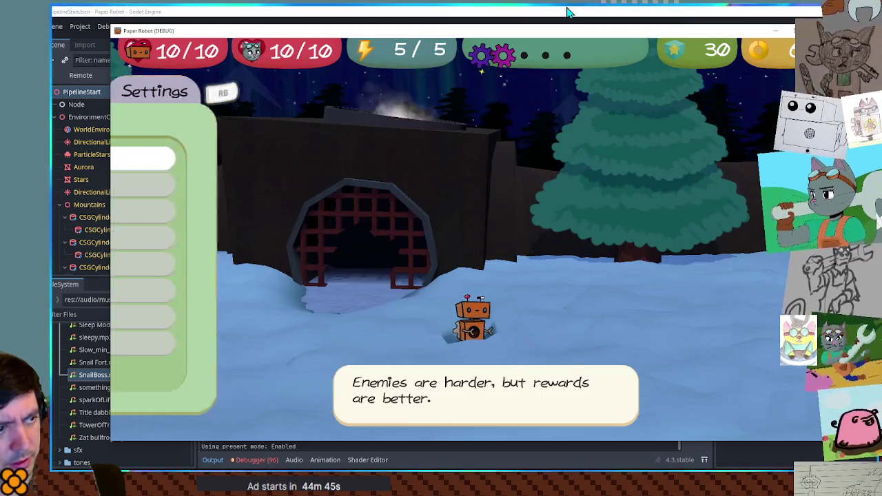
key(Escape)
key(Down)
key(Escape)
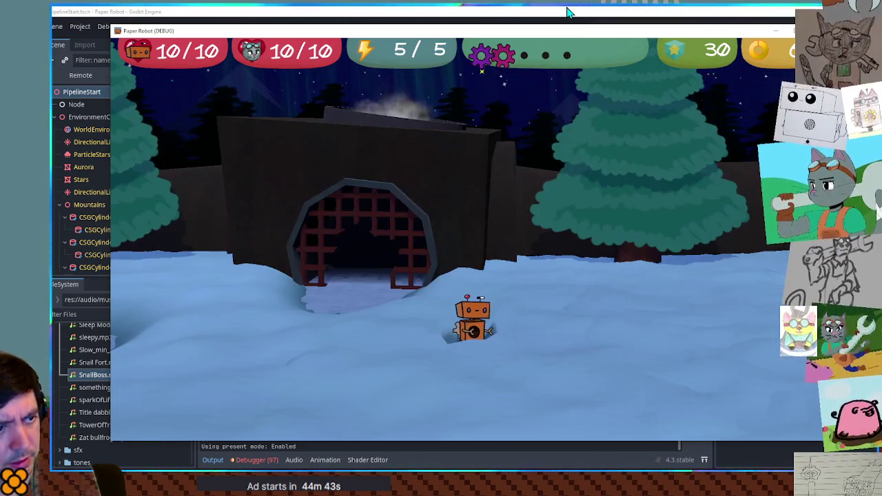
key(Escape)
key(Escape)
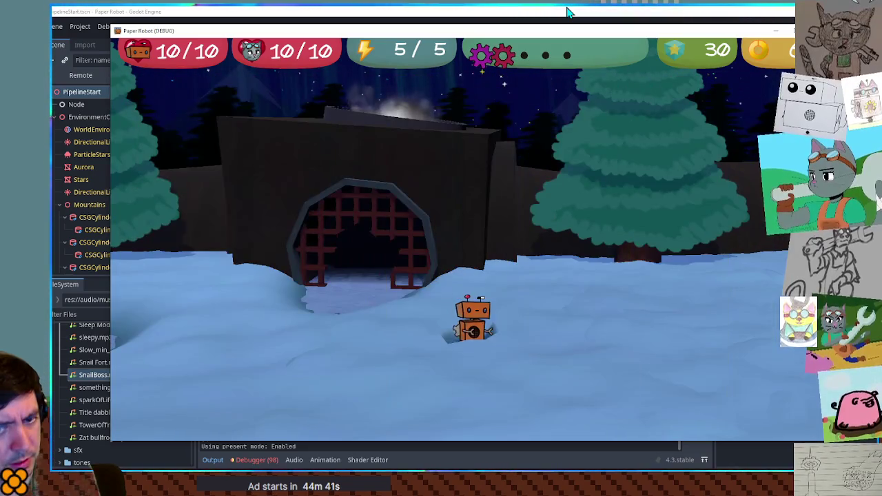
key(Escape)
key(Escape)
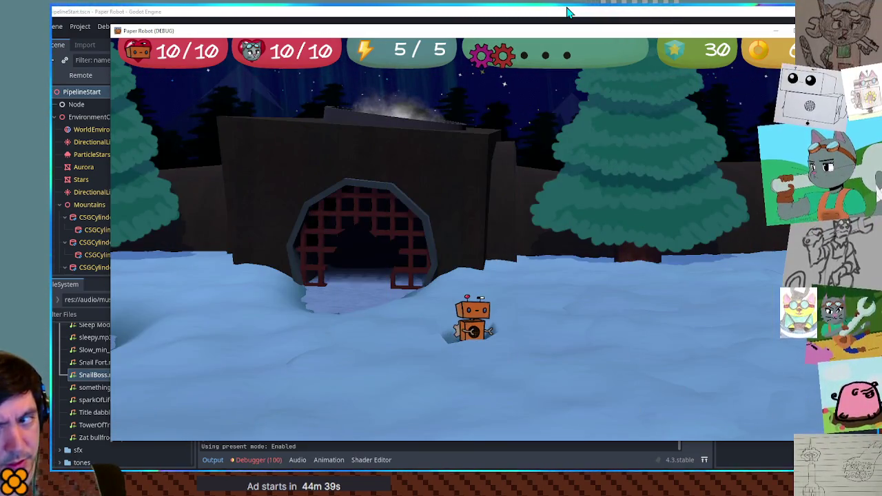
key(Escape)
key(Escape)
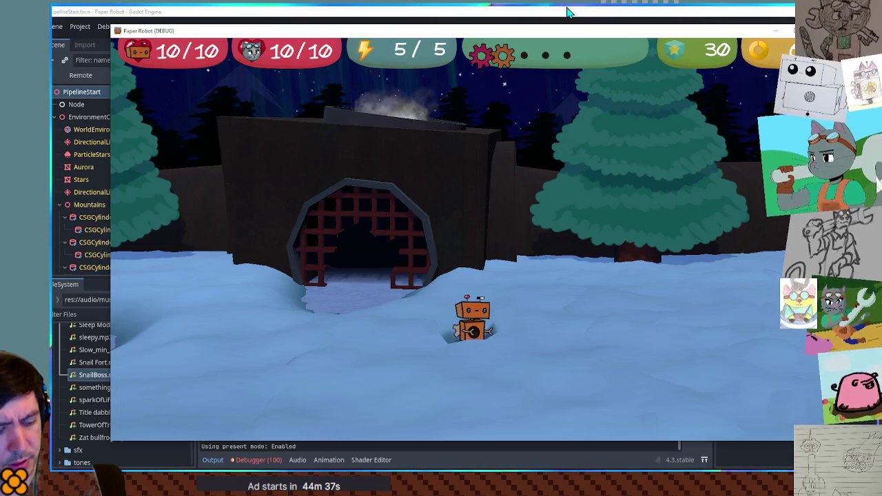
key(Escape)
key(Escape)
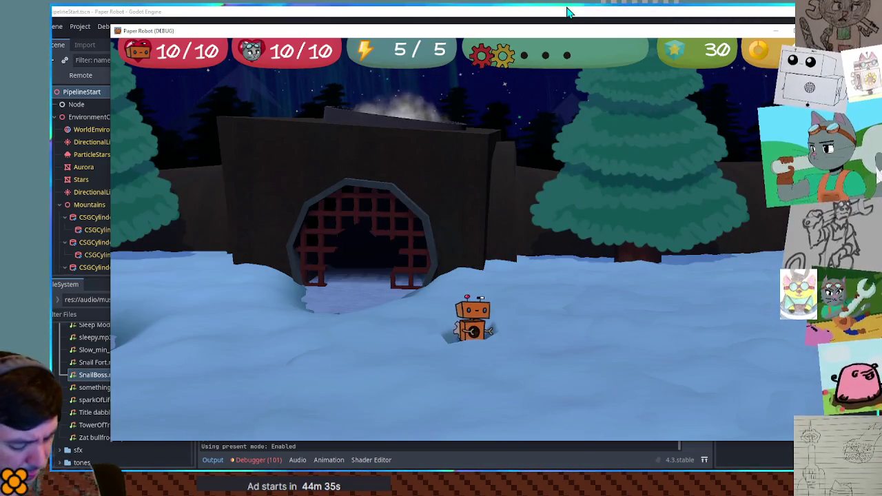
key(Escape)
key(Escape)
key(Escape)
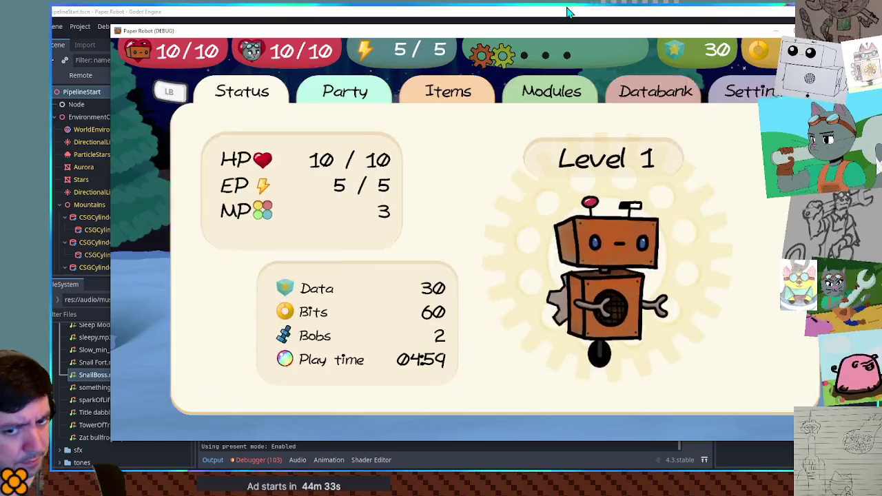
key(Escape)
key(Escape)
key(Escape)
key(Escape)
key(Escape)
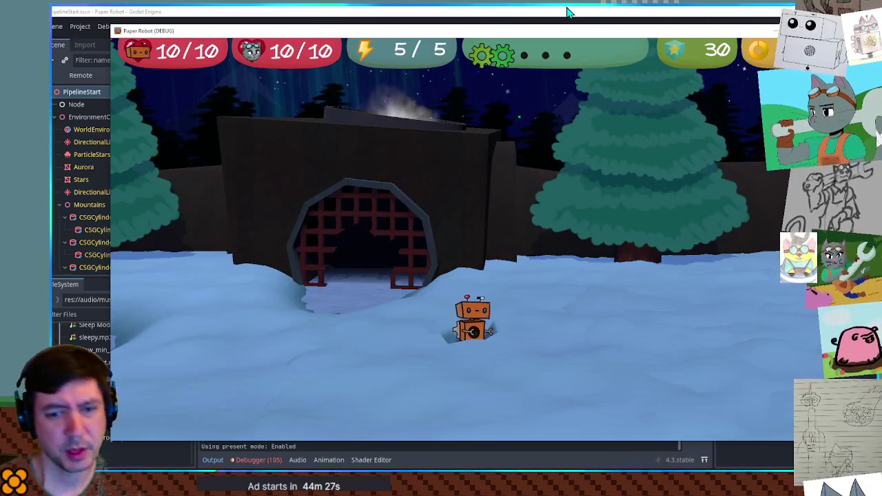
Step: Toggle the Party pause menu open and closed repeatedly with Escape
key(Escape)
key(Escape)
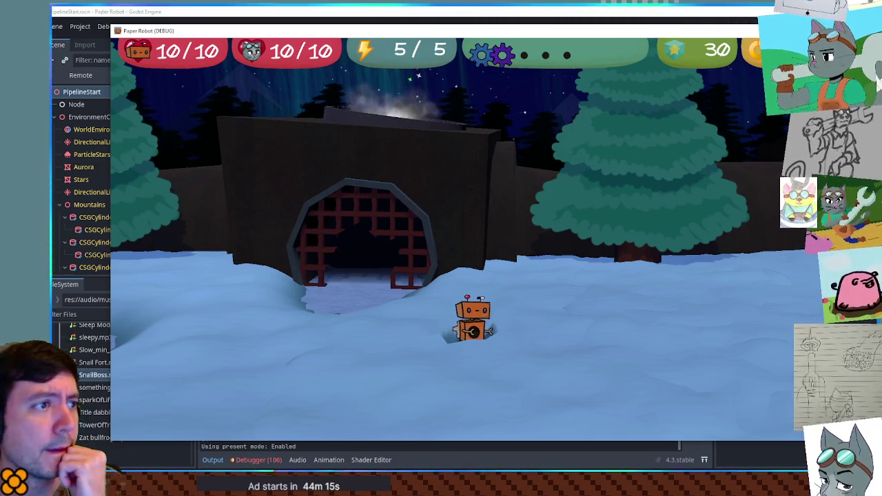
key(Escape)
key(Escape)
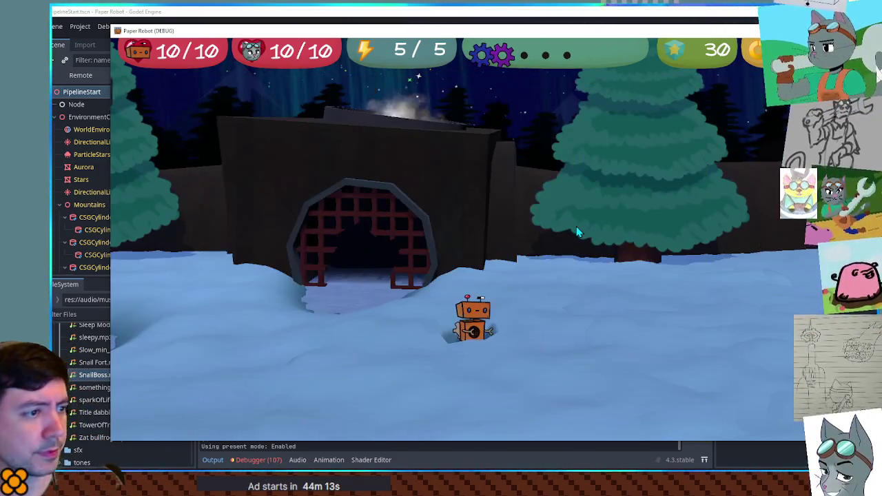
key(Escape)
key(Escape)
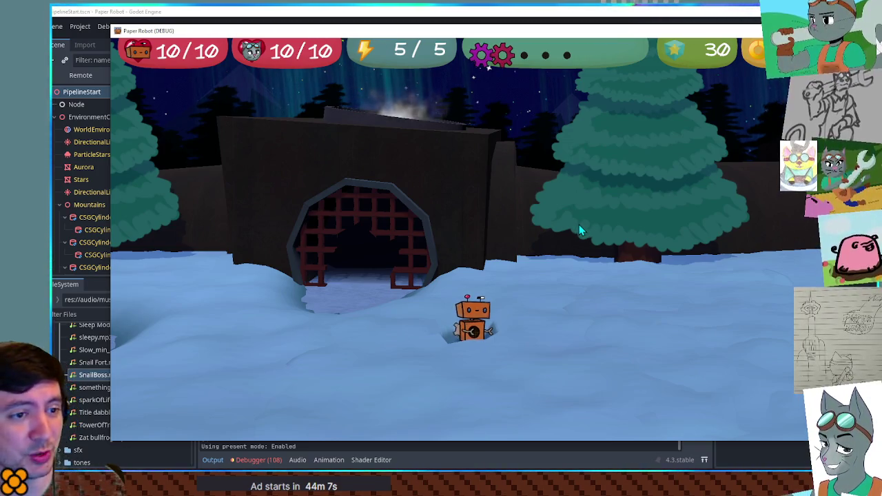
key(Escape)
key(Escape)
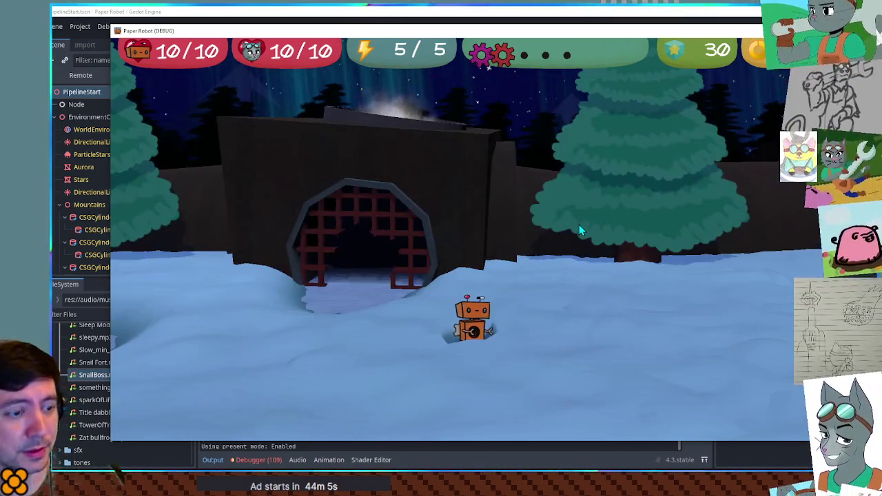
key(Escape)
key(Escape)
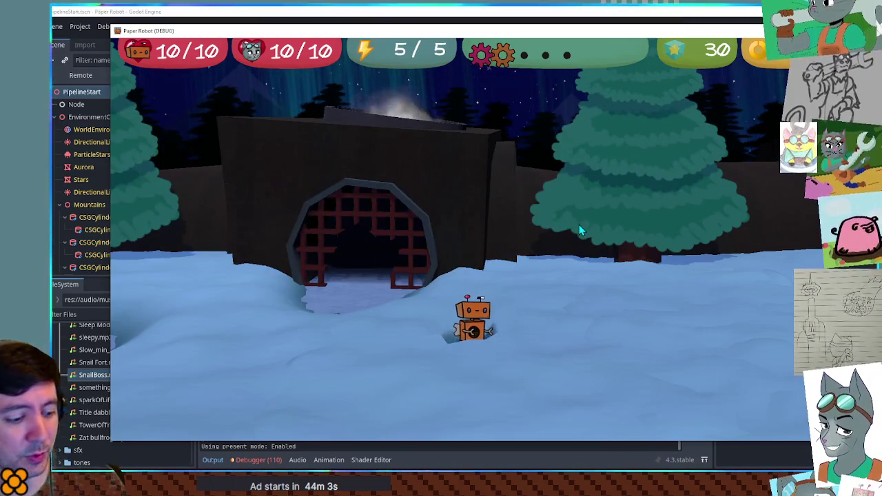
key(Escape)
key(Escape)
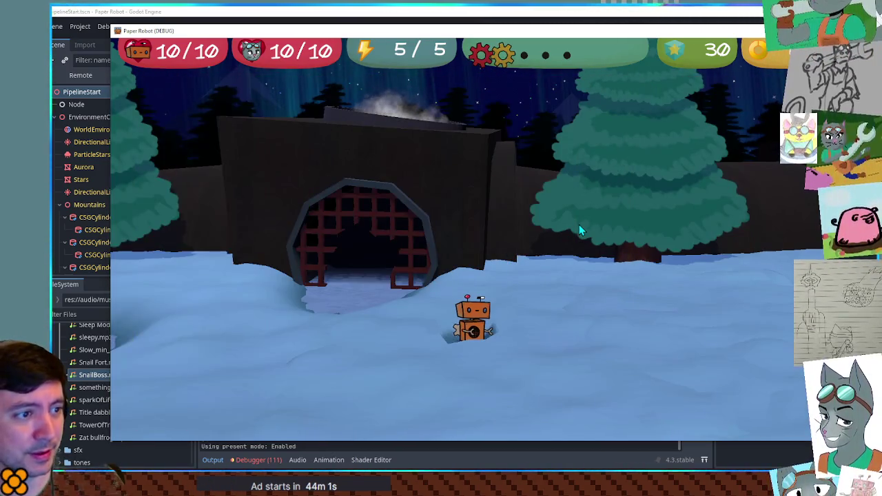
key(Escape)
key(Escape)
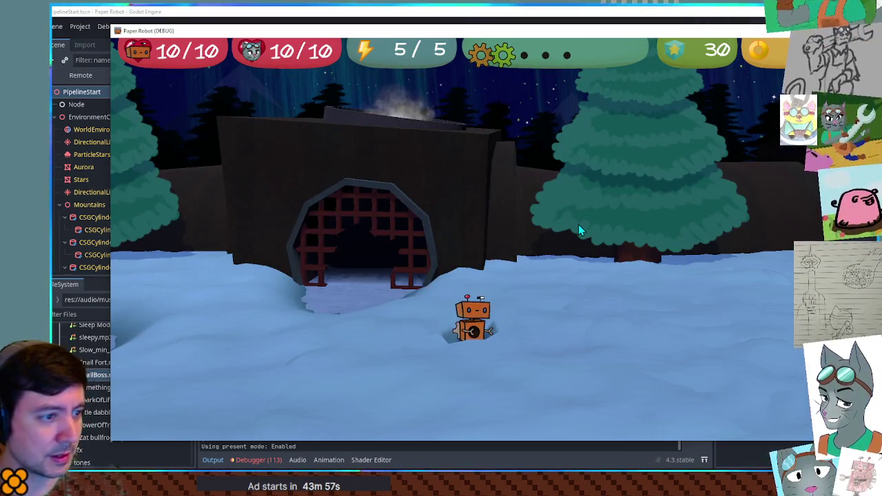
key(Escape)
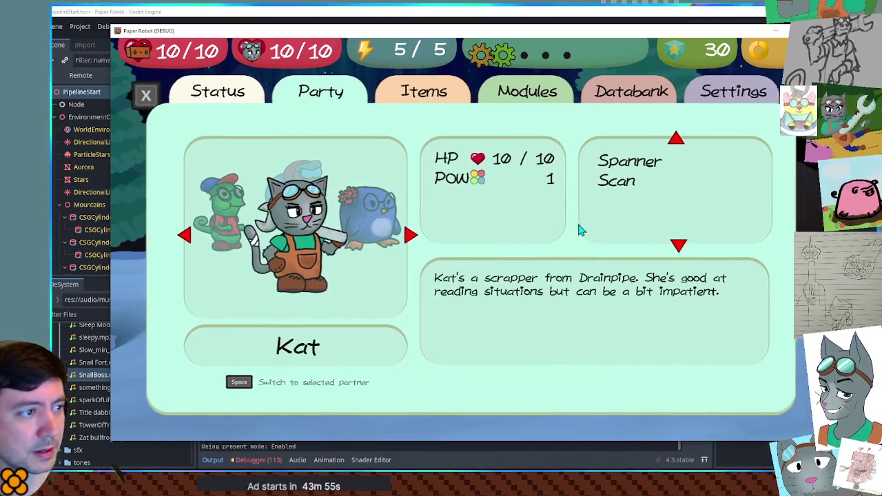
key(Escape)
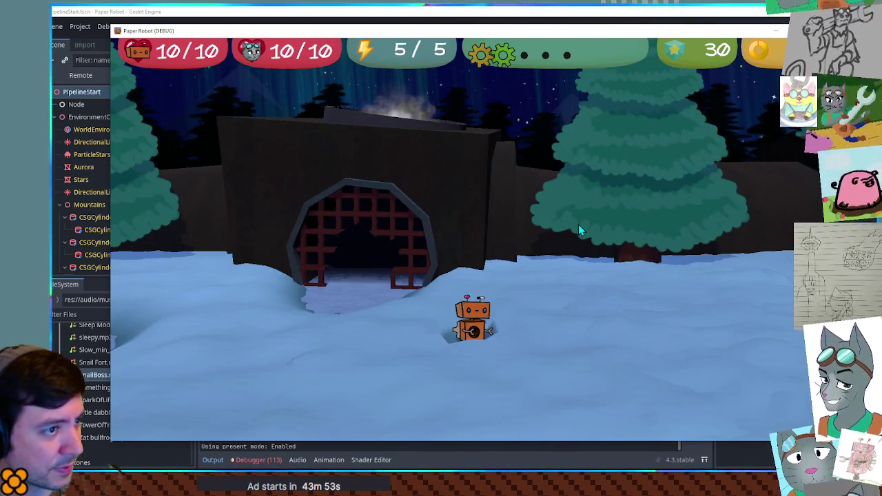
key(Escape)
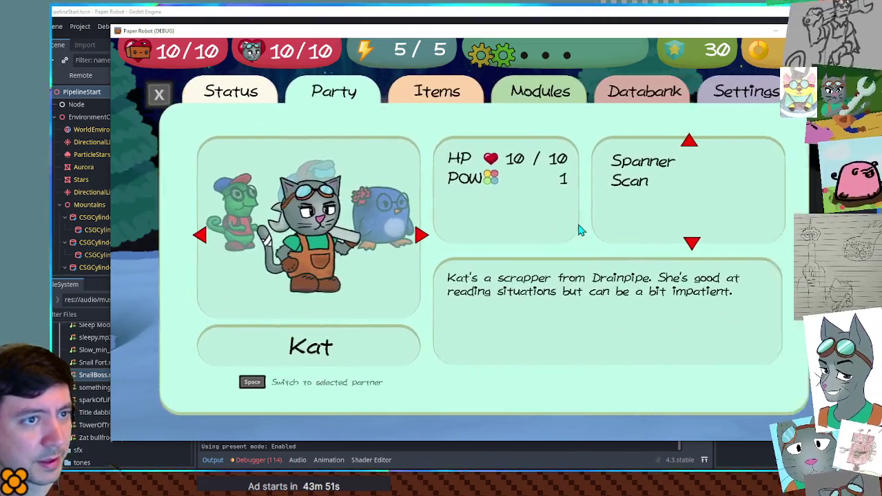
key(Escape)
key(Escape)
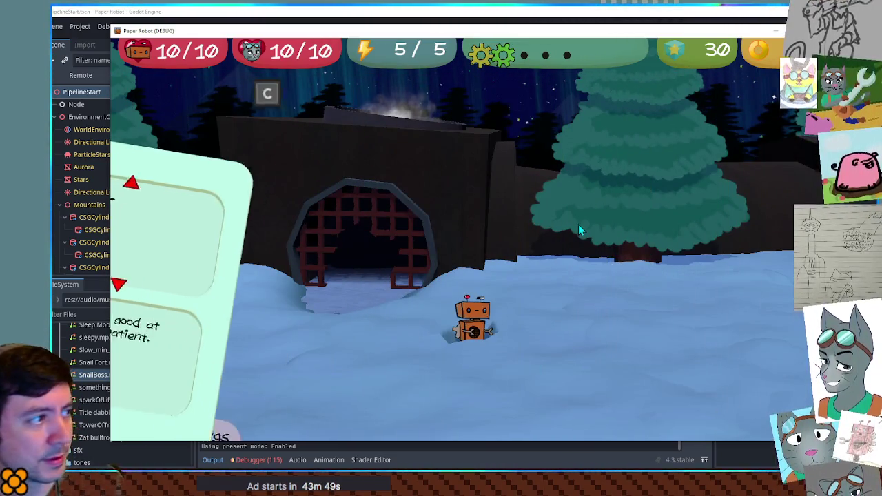
Step: Open the pause menu and close it with X several times, then quit the game
key(x)
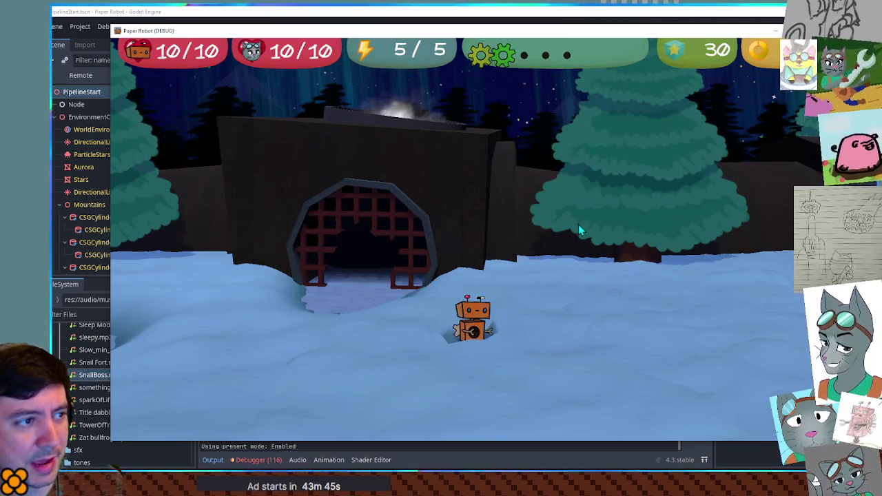
key(Escape)
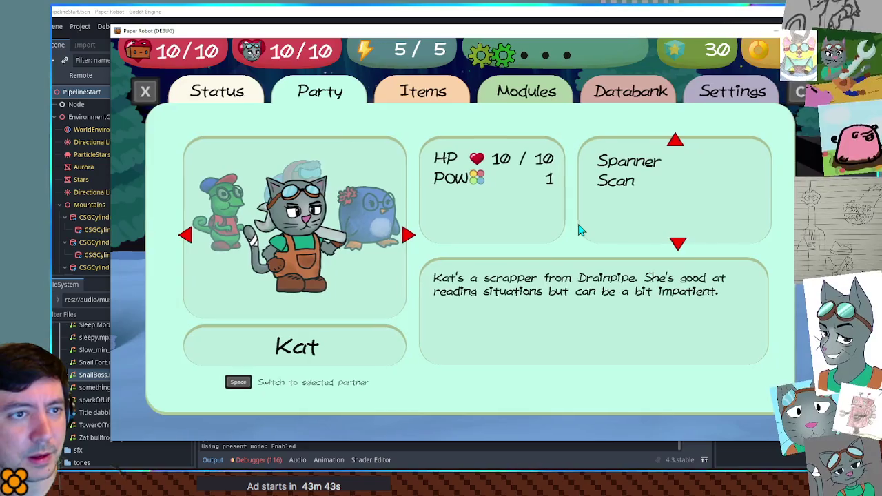
key(x)
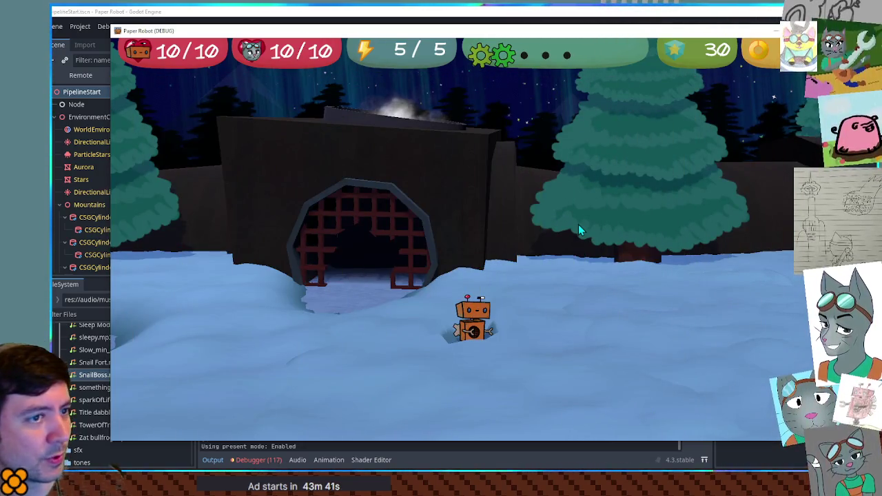
key(Escape)
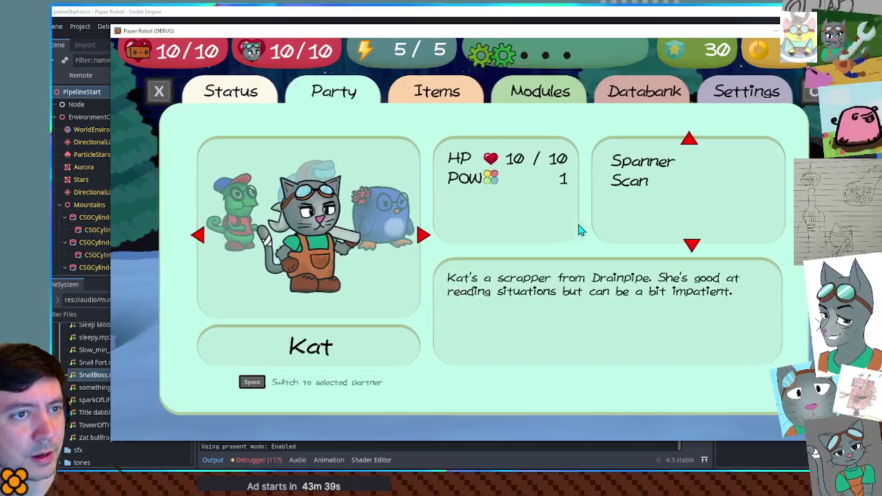
key(x)
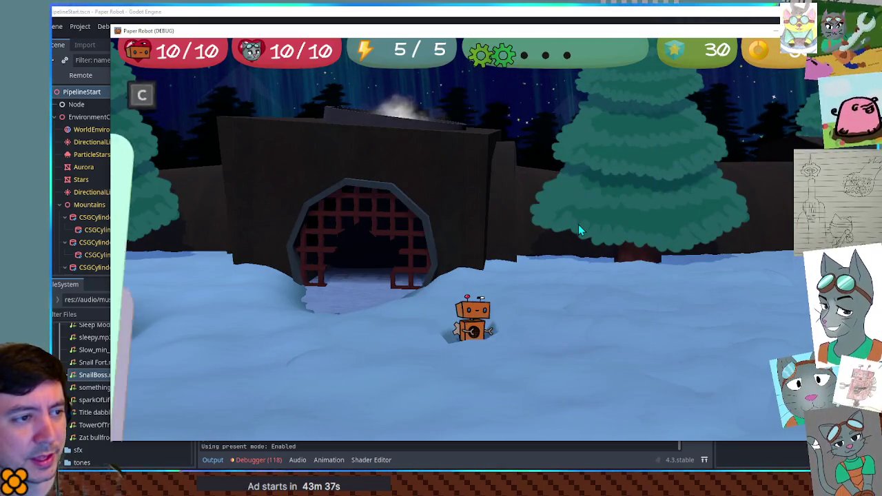
key(Escape)
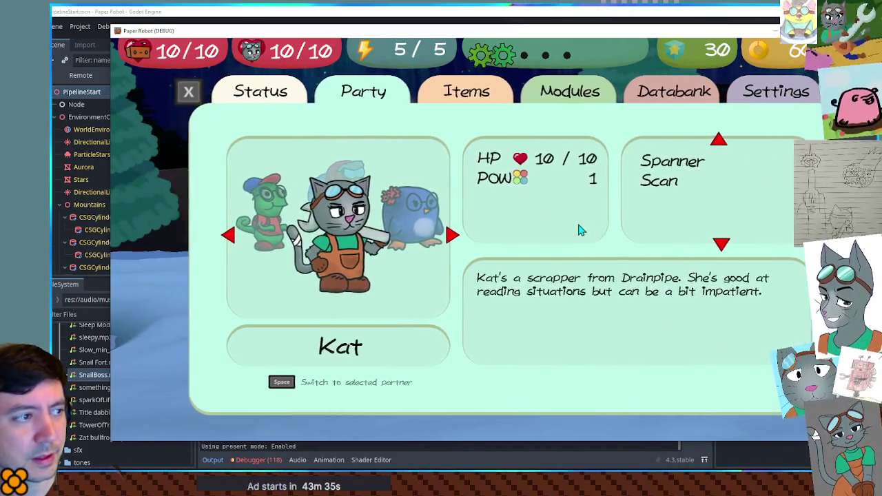
key(x)
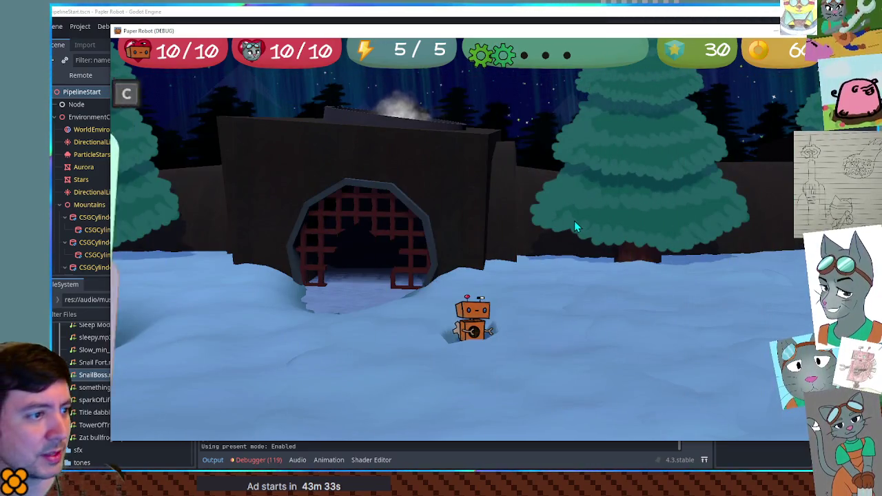
key(Escape)
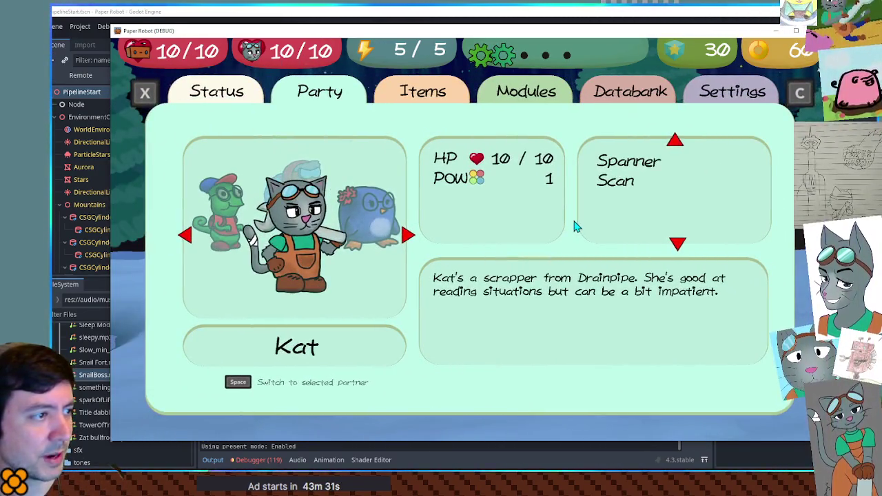
key(x)
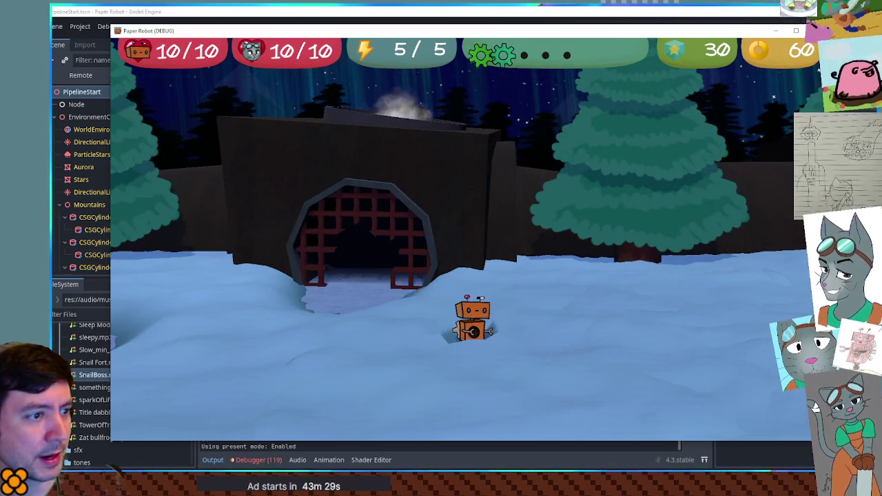
key(alt+F4)
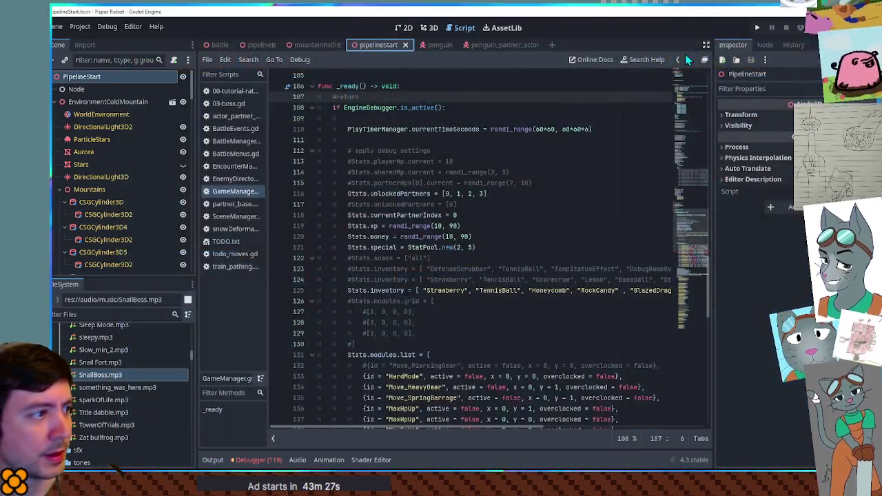
Step: Delete the 'pause menu immediately closed' line from TODO.txt, select 'log gems', and save
click(226, 242)
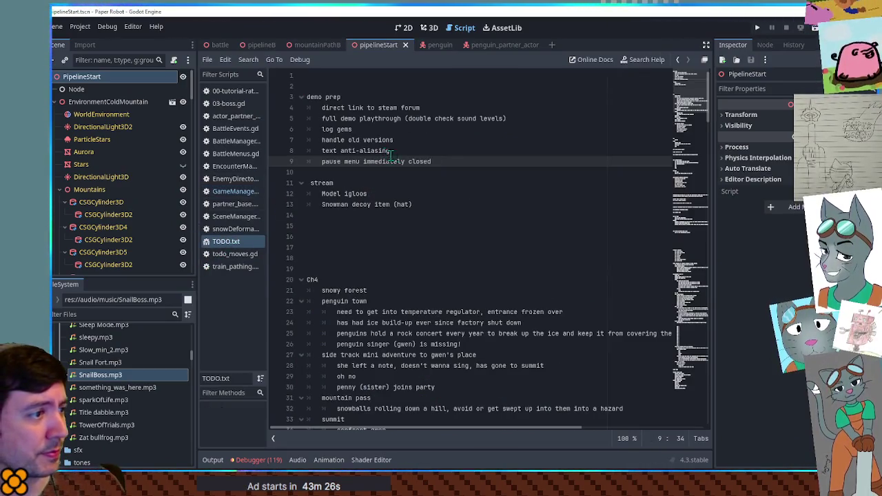
key(ctrl+shift+k)
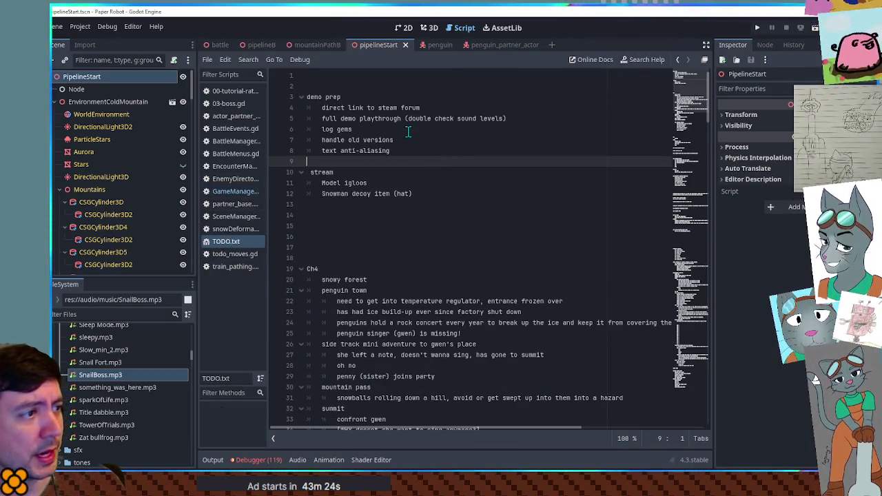
click(350, 130)
drag(350, 130, 363, 130)
key(ctrl+s)
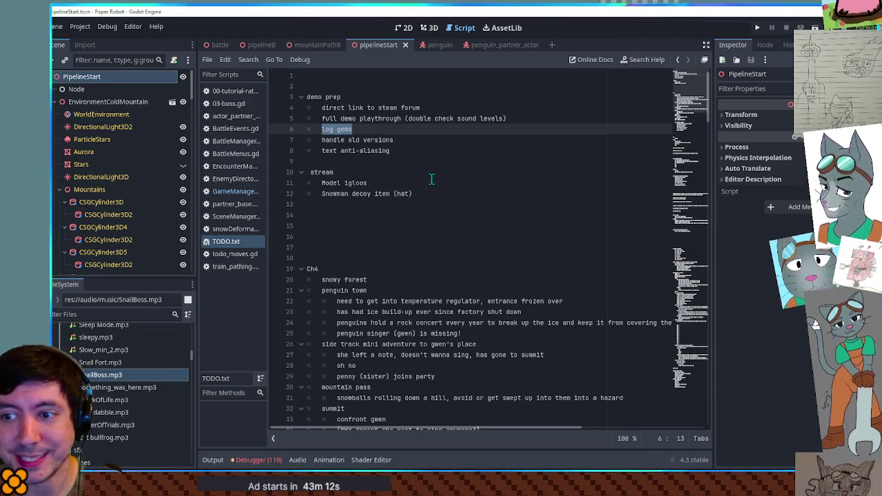
click(114, 314)
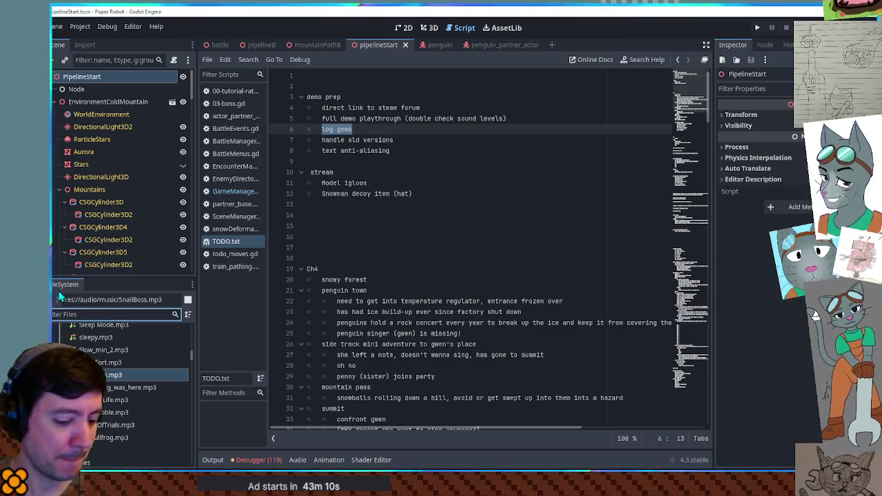
Step: Filter the project files by 'e m get' and open item_get_dialog_box.gd
text(e m get)
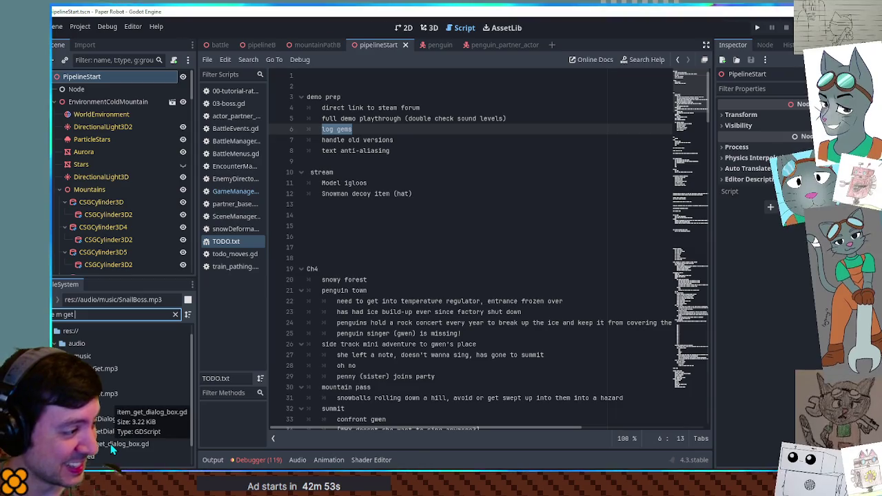
double_click(112, 446)
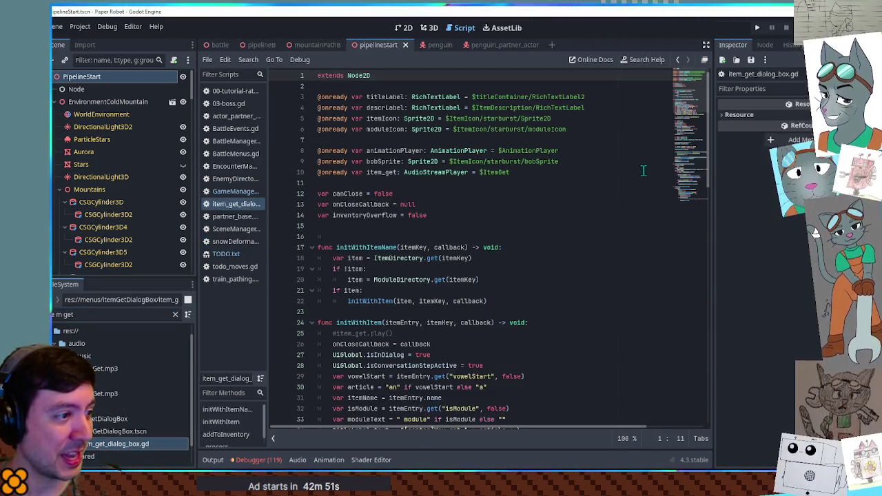
Step: Highlight initWithItem and trace how its itemEntry and itemName (line 31) feed the title
scroll(689, 106, down, 4)
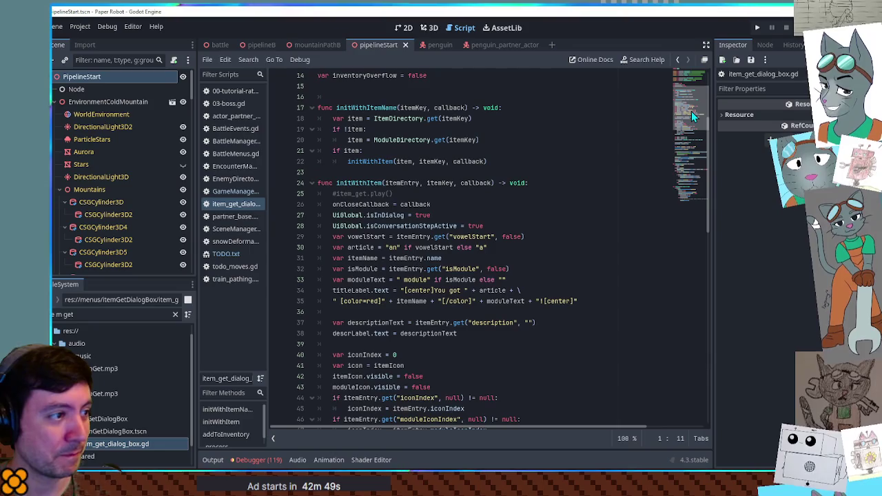
double_click(370, 161)
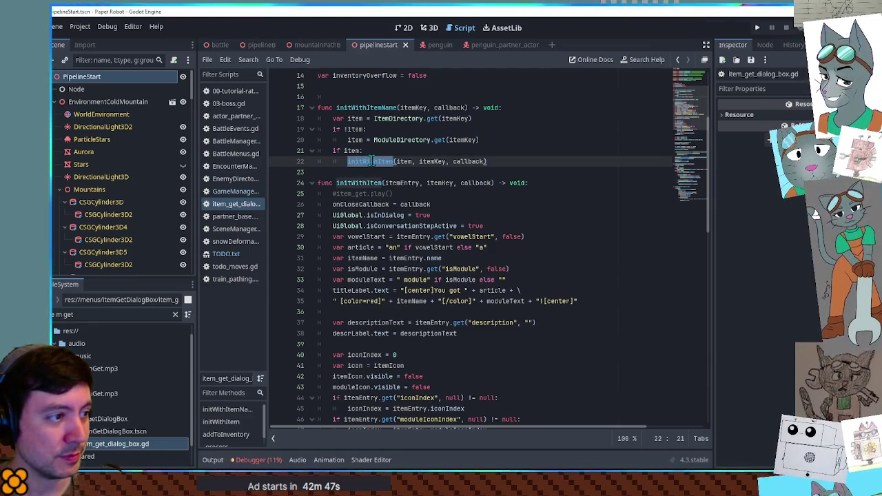
double_click(405, 183)
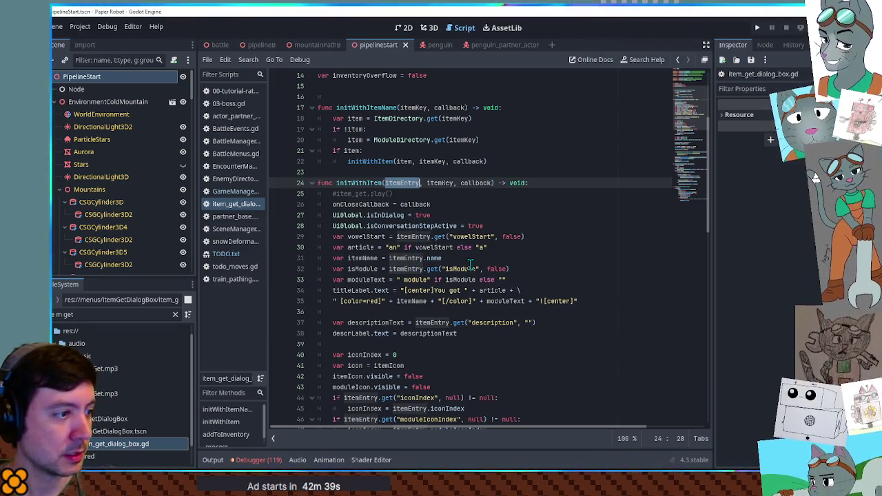
click(368, 273)
double_click(363, 258)
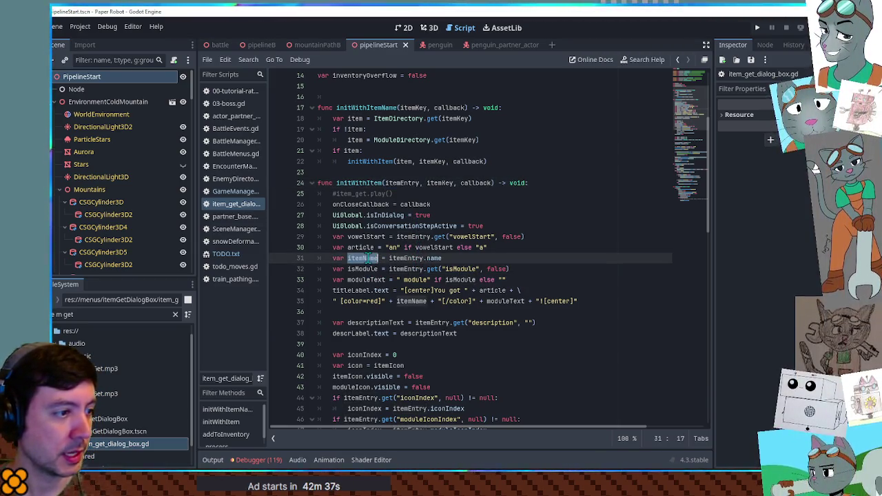
scroll(379, 254, down, 12)
scroll(394, 248, up, 9)
scroll(398, 245, up, 1)
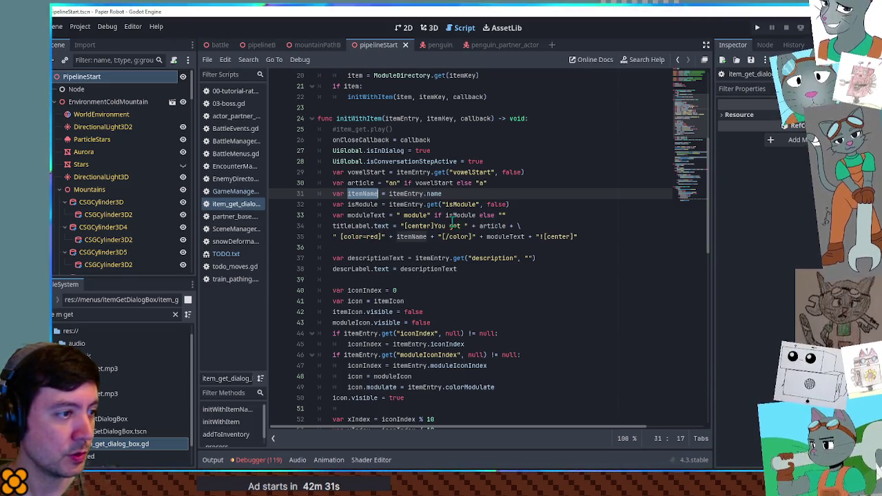
double_click(414, 237)
double_click(392, 194)
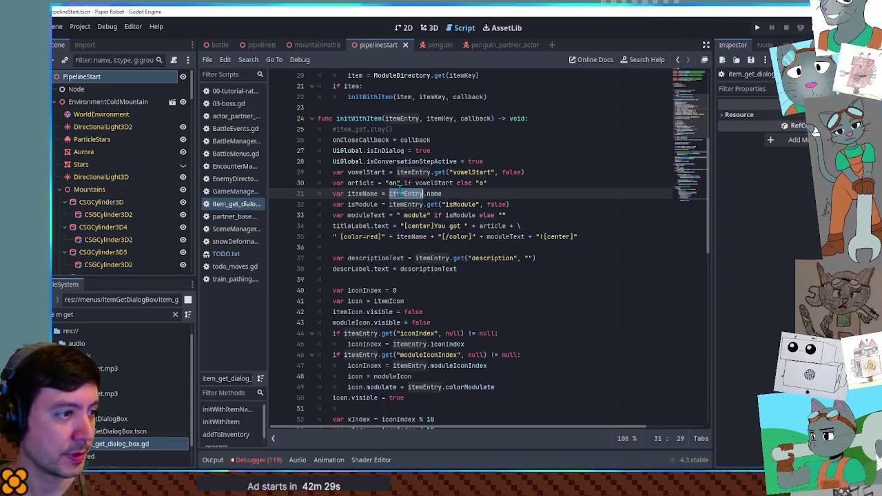
Step: Trace itemKey through the ItemDirectory lookup on line 18 and into the initWithItem call
scroll(424, 196, up, 1)
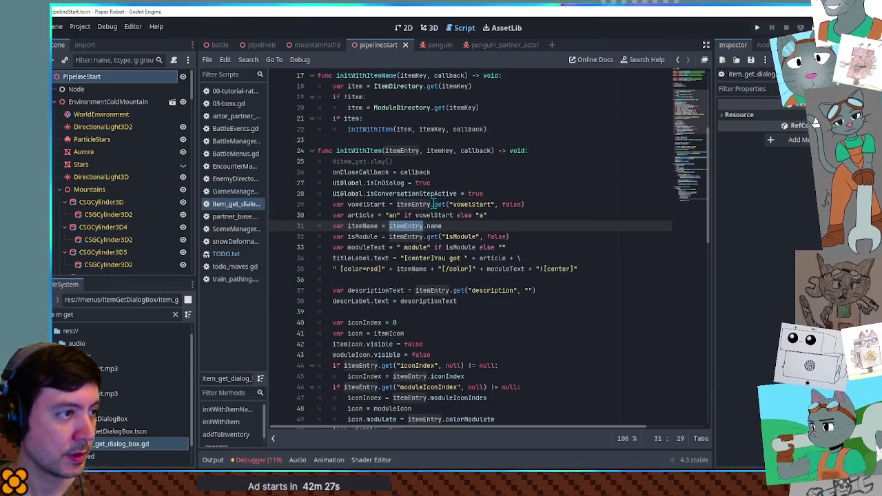
double_click(441, 152)
scroll(442, 153, up, 2)
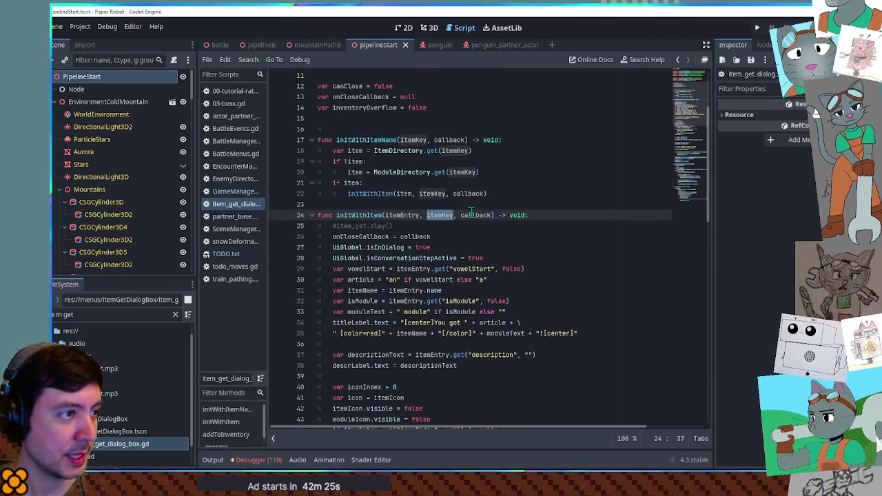
double_click(398, 151)
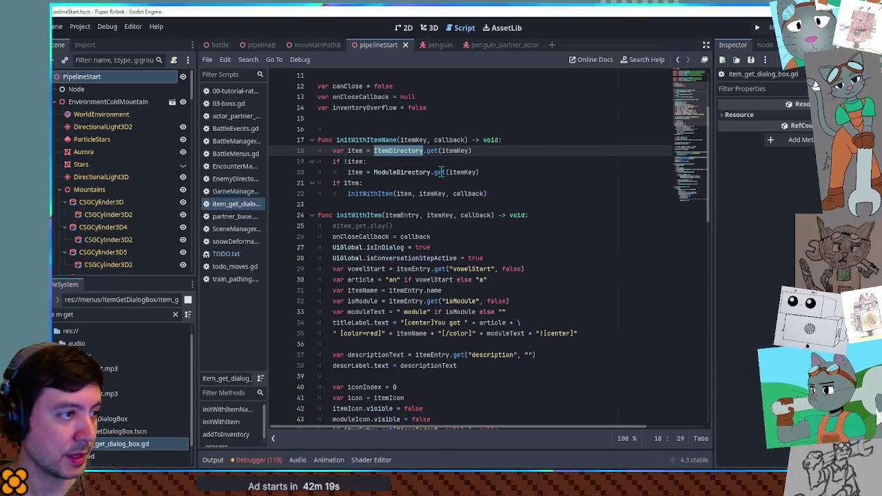
double_click(361, 172)
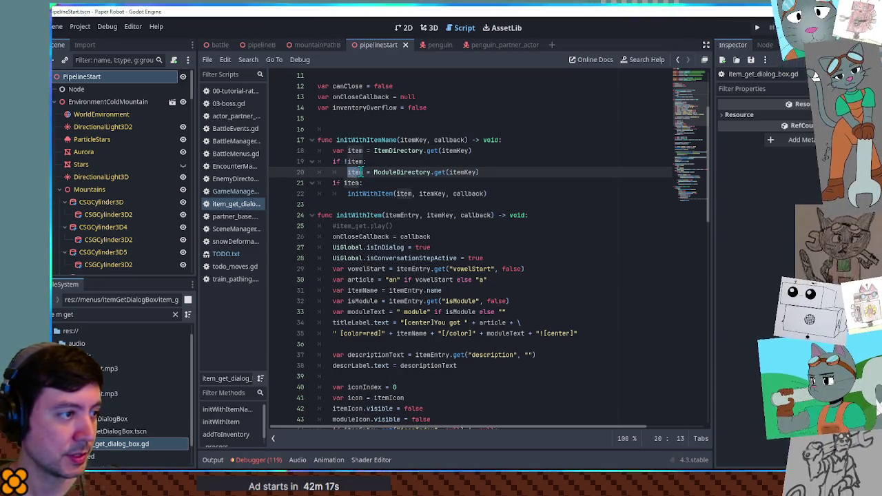
double_click(437, 194)
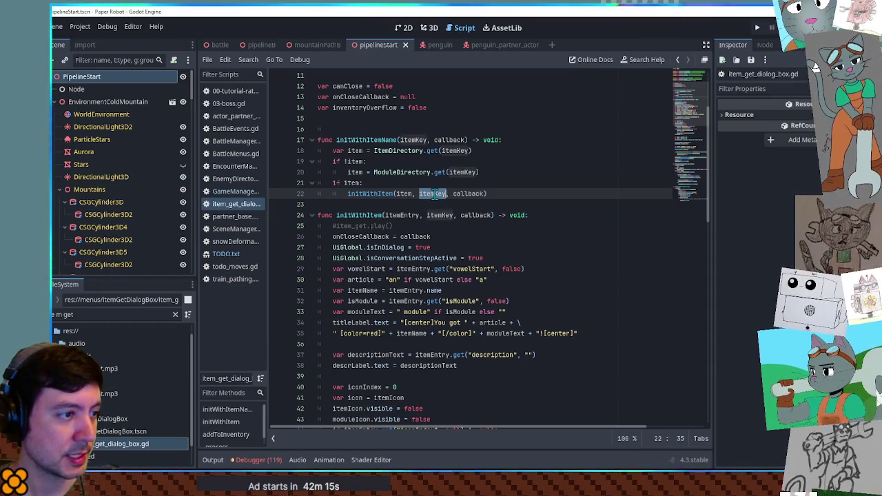
scroll(437, 194, down, 4)
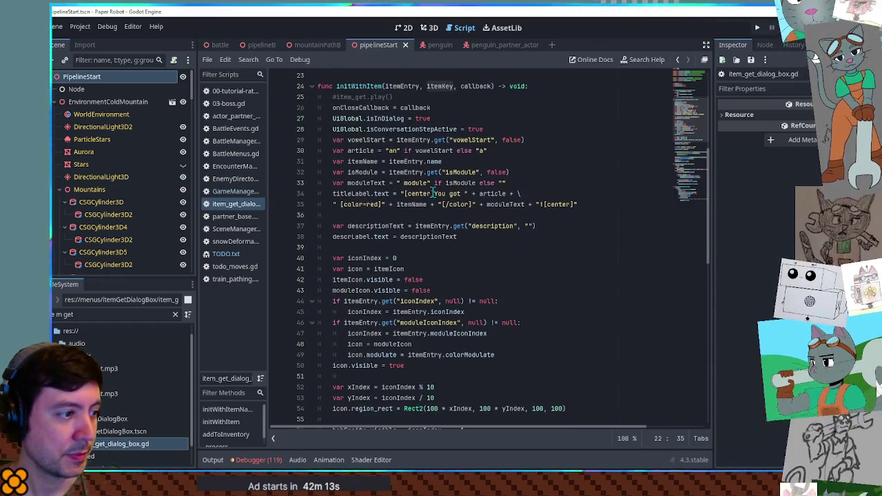
scroll(434, 194, down, 4)
scroll(434, 193, down, 3)
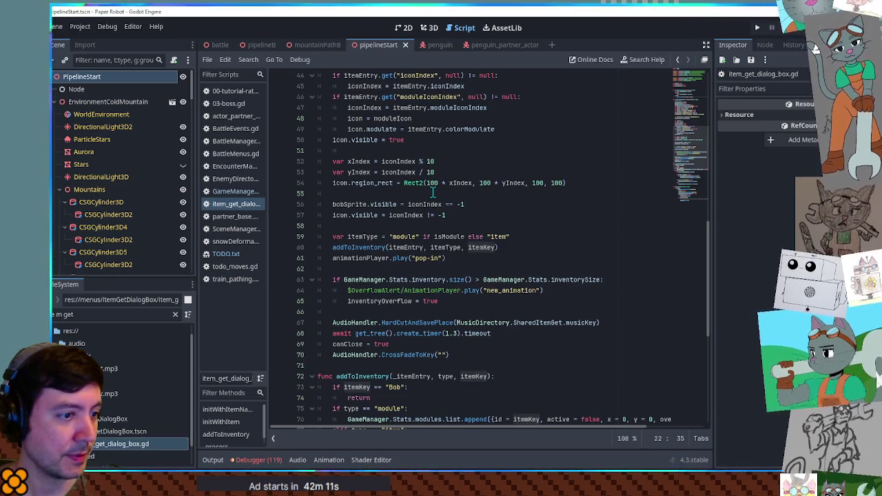
double_click(572, 282)
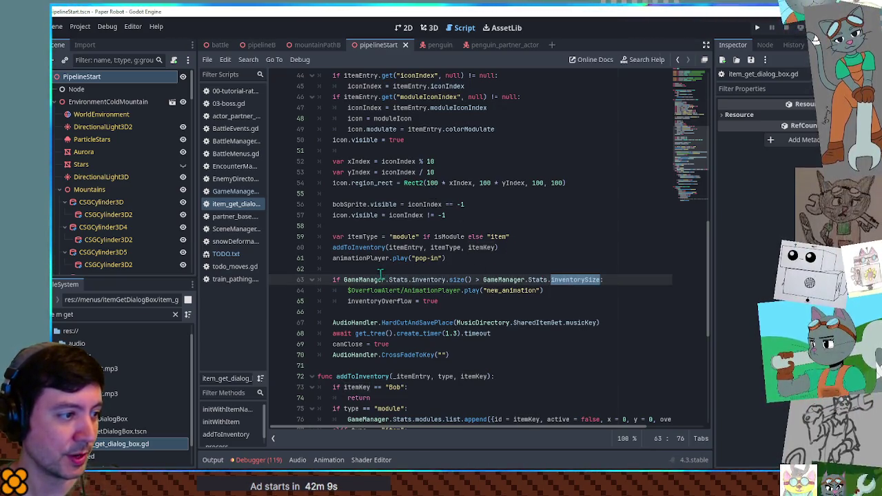
double_click(428, 279)
double_click(369, 279)
drag(368, 279, 418, 275)
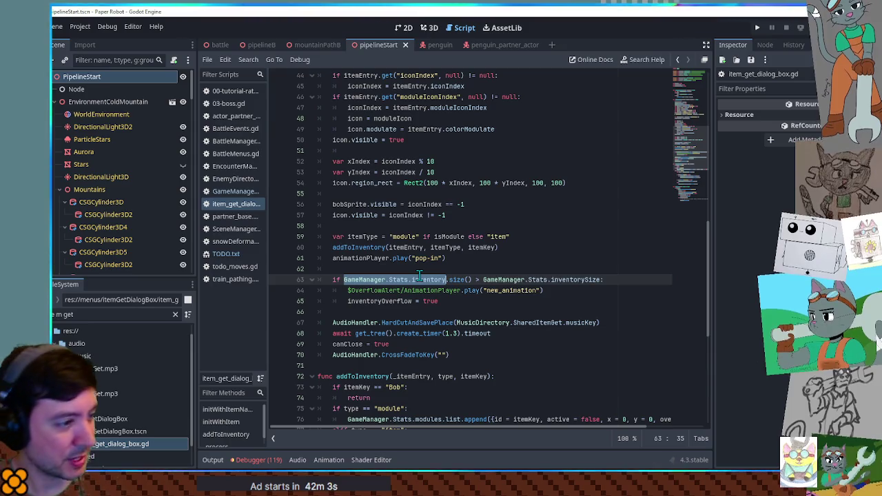
scroll(407, 258, up, 2)
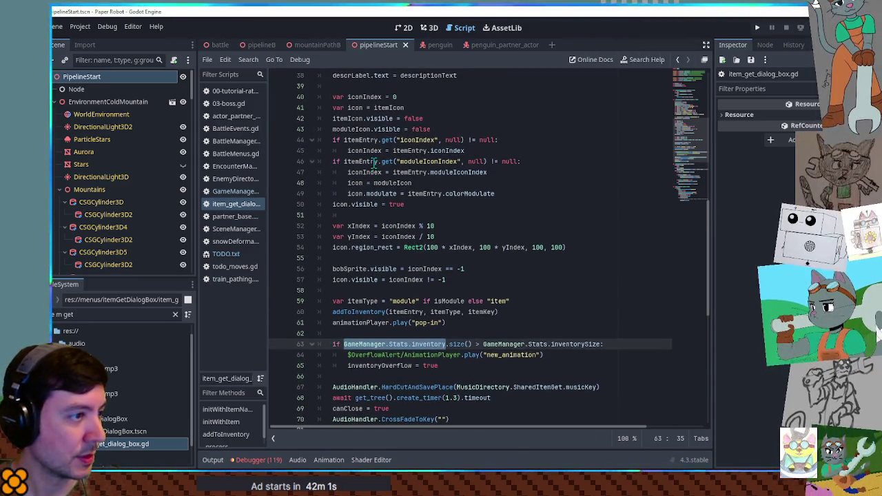
double_click(358, 129)
scroll(359, 134, up, 3)
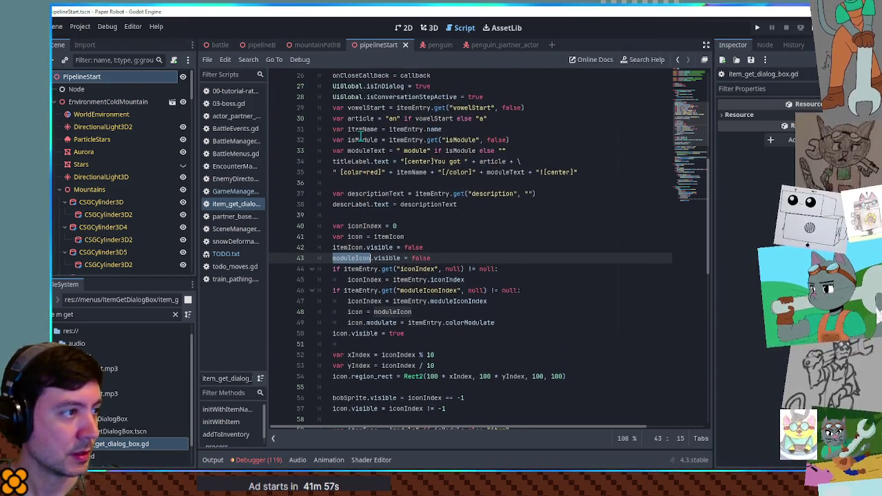
double_click(362, 205)
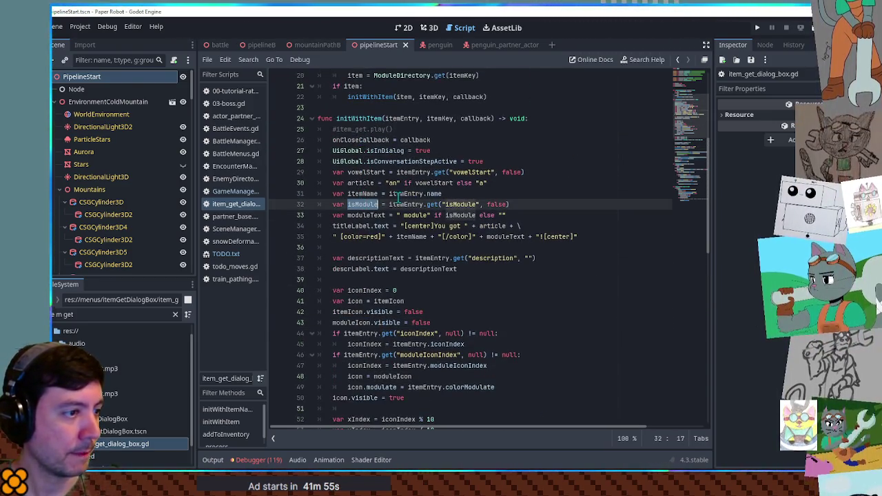
scroll(377, 207, down, 7)
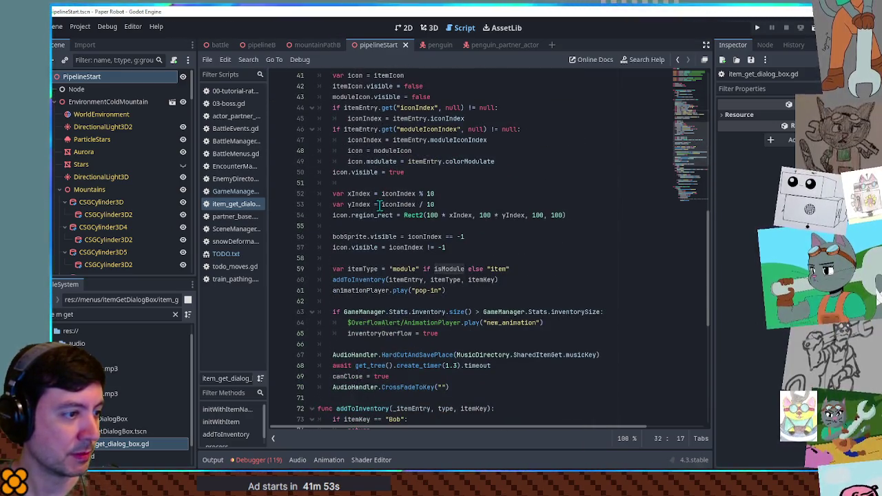
scroll(379, 204, down, 1)
scroll(378, 204, down, 2)
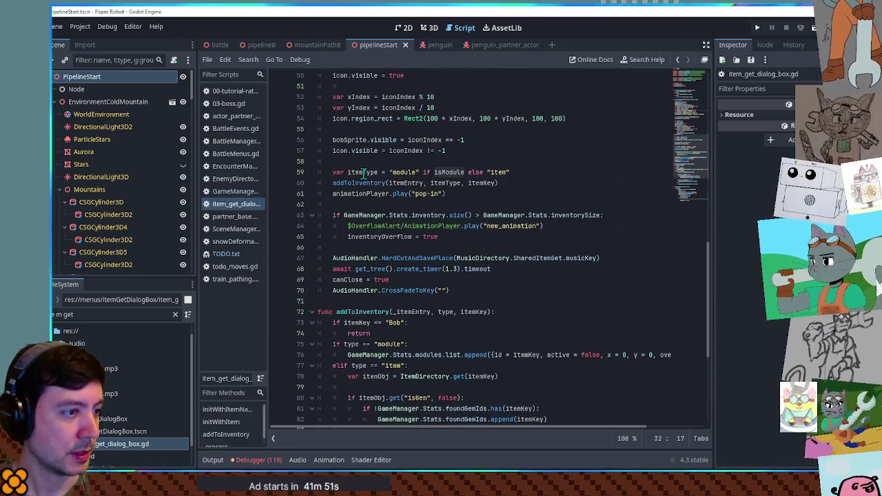
double_click(363, 173)
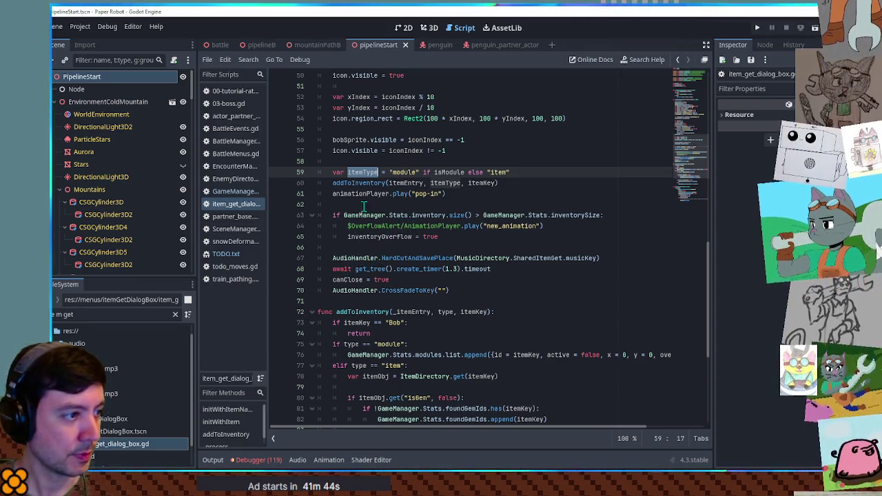
double_click(365, 182)
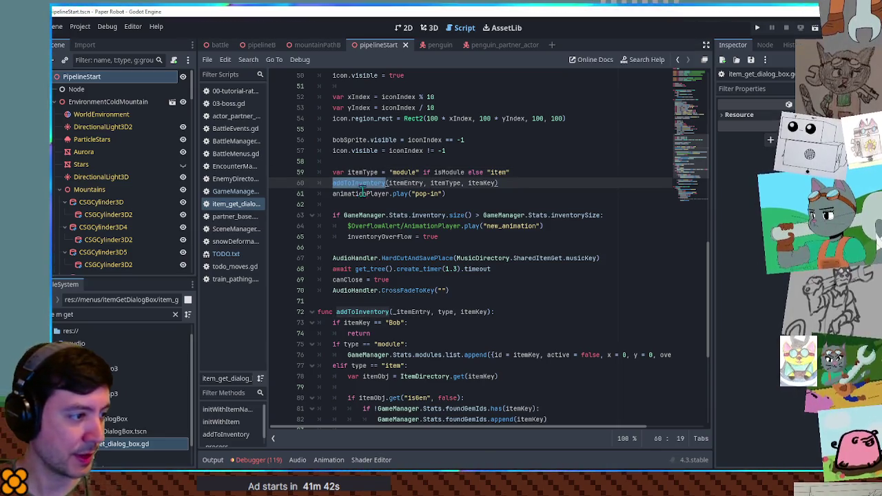
scroll(365, 185, down, 5)
scroll(386, 200, up, 7)
scroll(393, 206, down, 7)
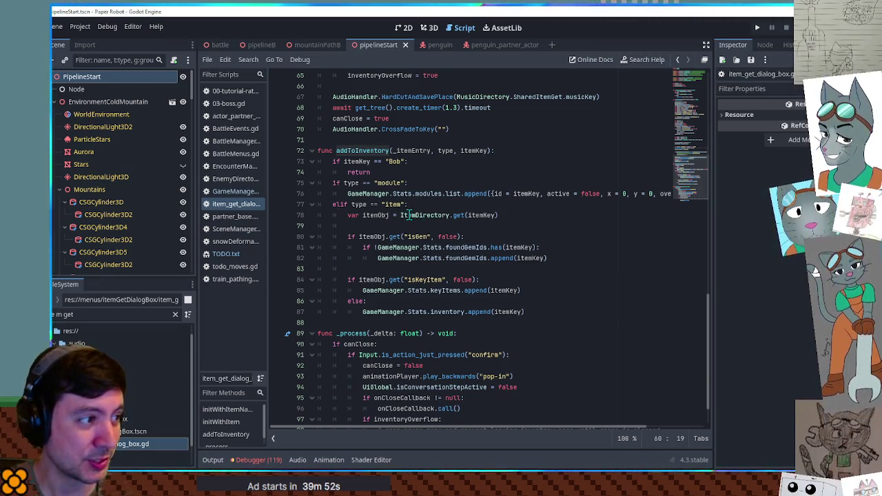
click(373, 194)
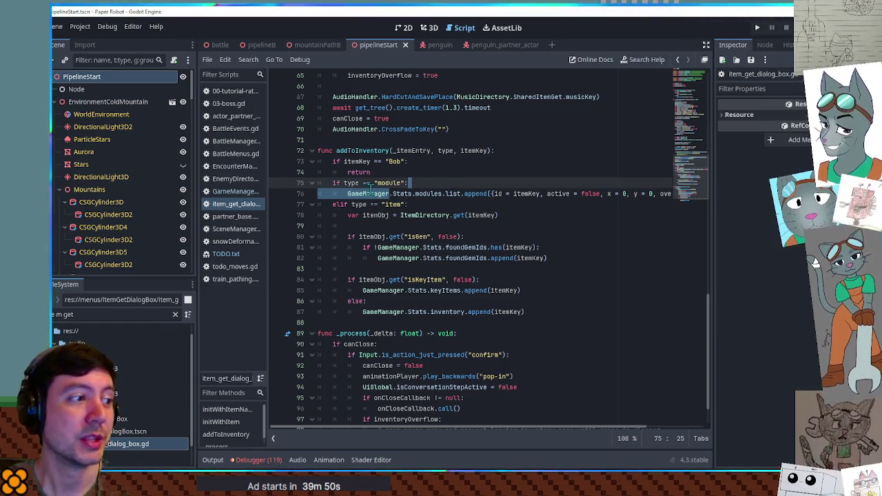
drag(347, 194, 455, 193)
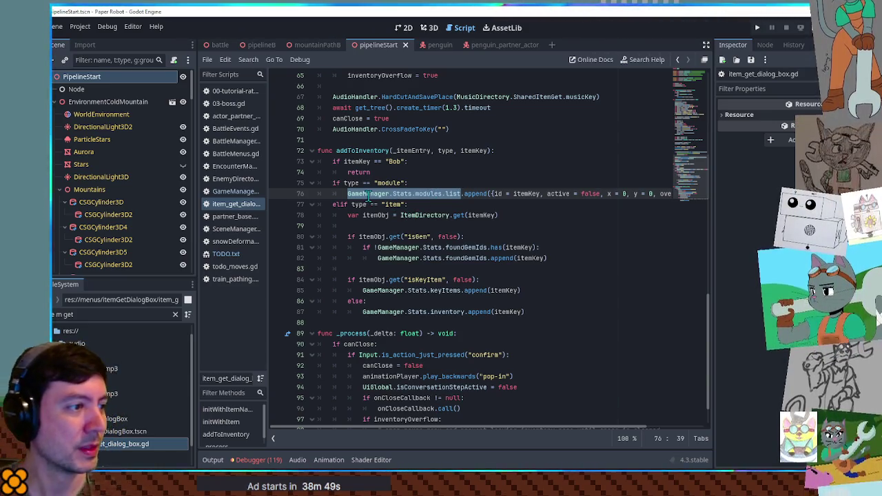
ctrl+click(401, 193)
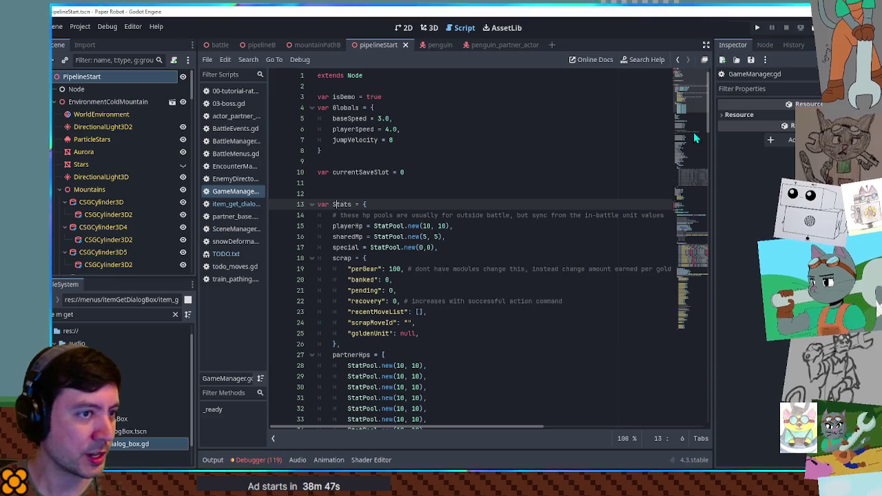
Step: Scroll GameManager.gd to the Stats block, inspect scans and recipes, and place the caret after scans
scroll(699, 157, down, 10)
scroll(699, 160, down, 2)
scroll(354, 227, down, 2)
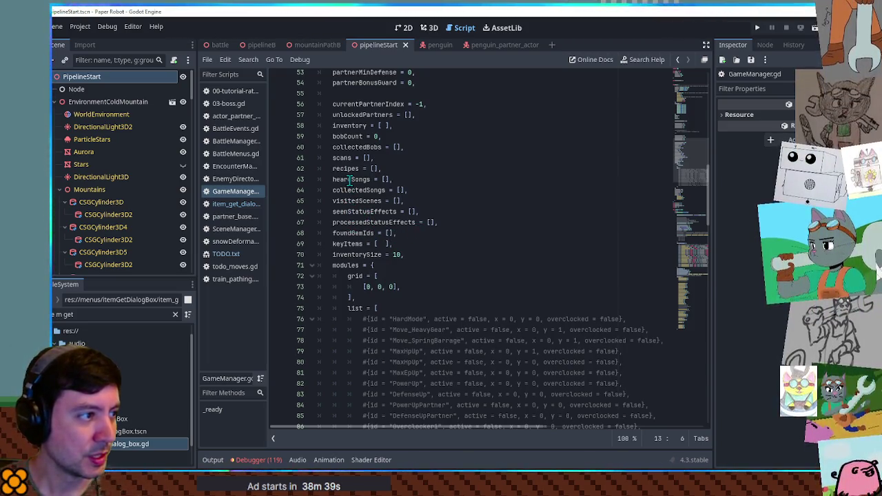
double_click(348, 158)
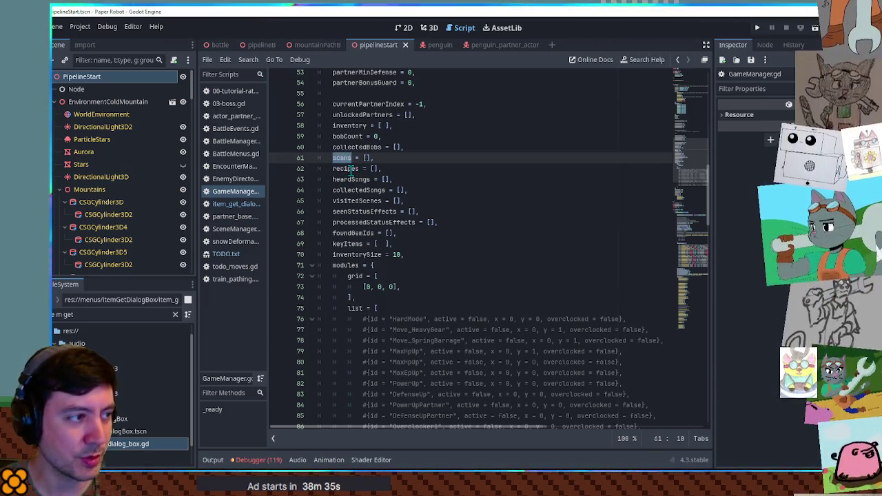
double_click(350, 169)
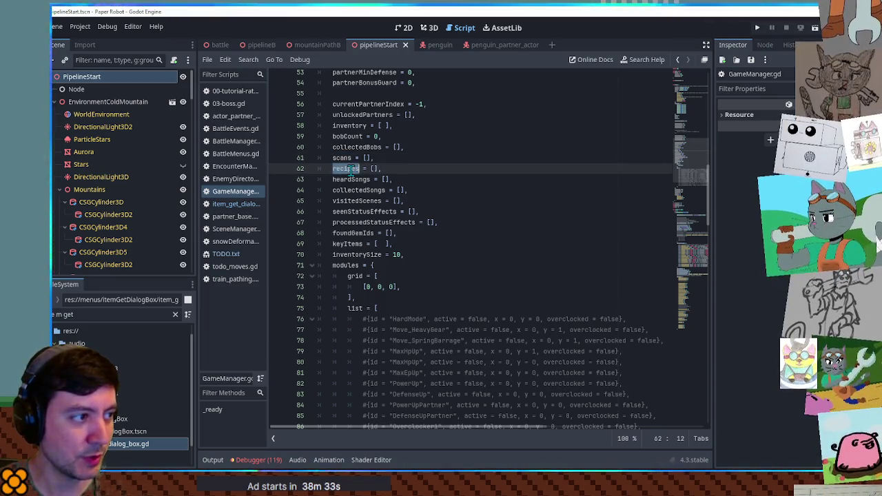
click(405, 158)
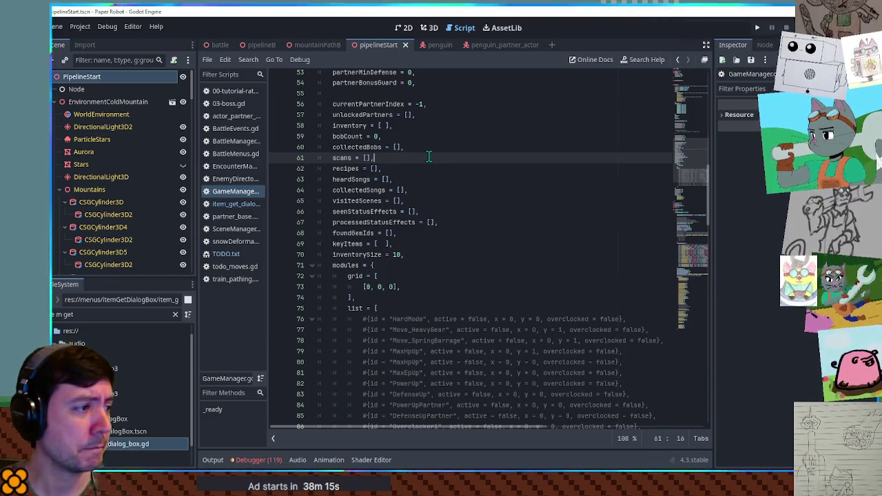
Step: Duplicate the scans line and rename the copy to enemiesSeen
key(ctrl+shift+d)
click(335, 169)
double_click(336, 168)
text(enemies)
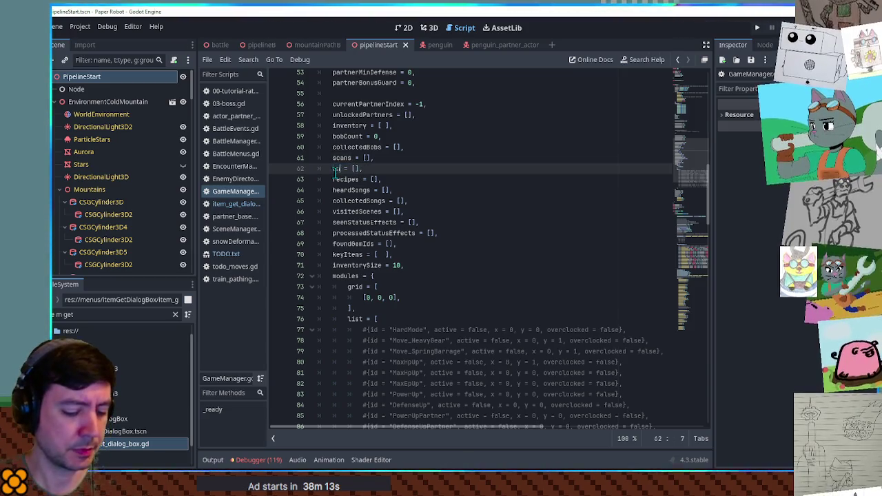
text(Seen)
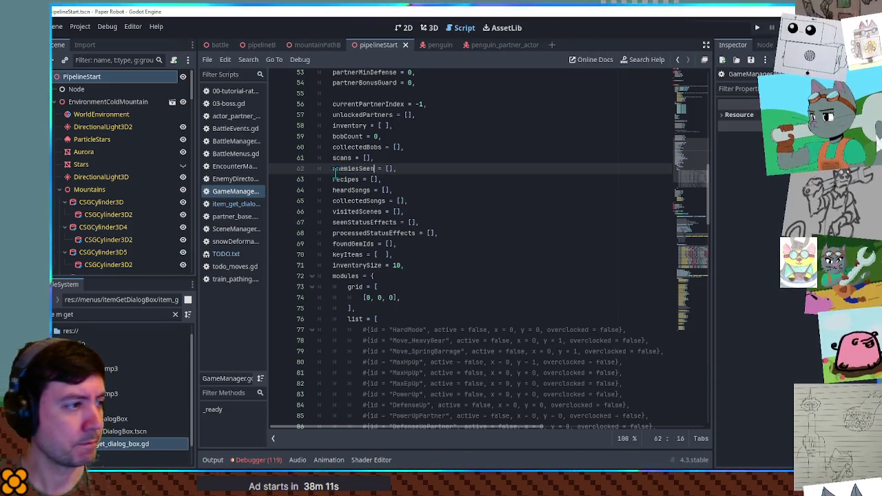
Step: Review the remaining Stats entries from recipes through processedStatusEffects and foundGemIds
double_click(345, 179)
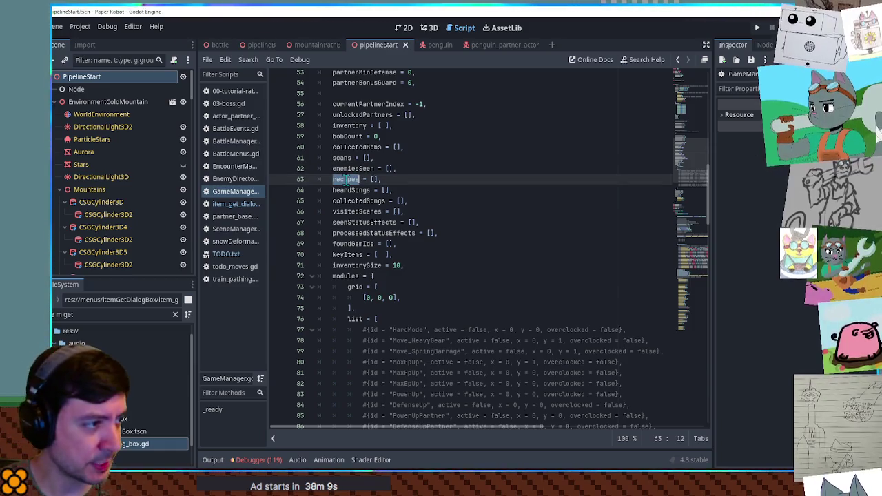
double_click(344, 190)
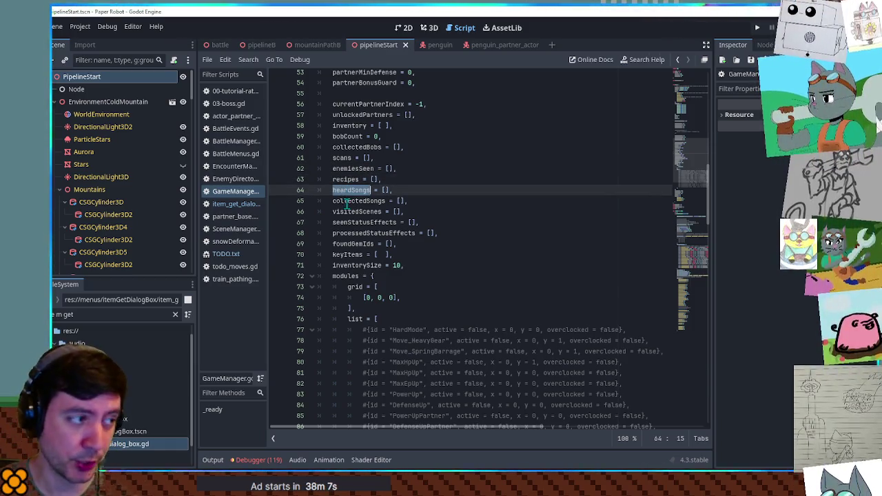
double_click(344, 201)
click(359, 211)
double_click(358, 212)
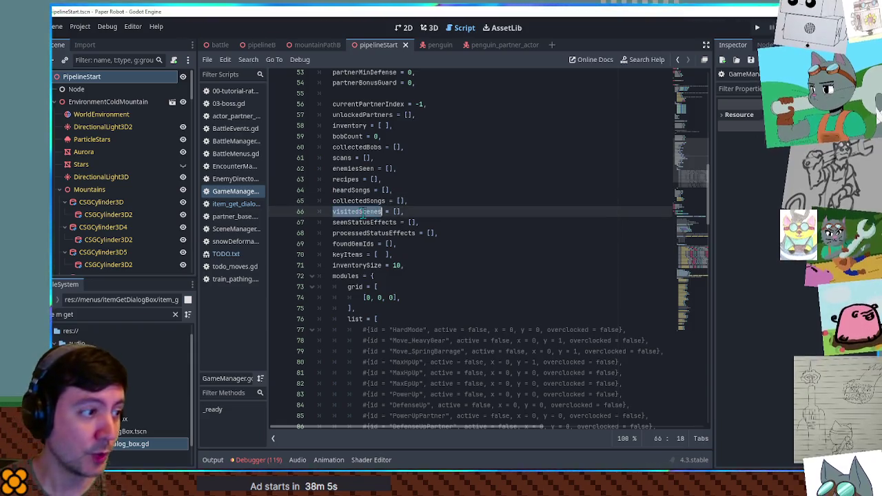
double_click(358, 222)
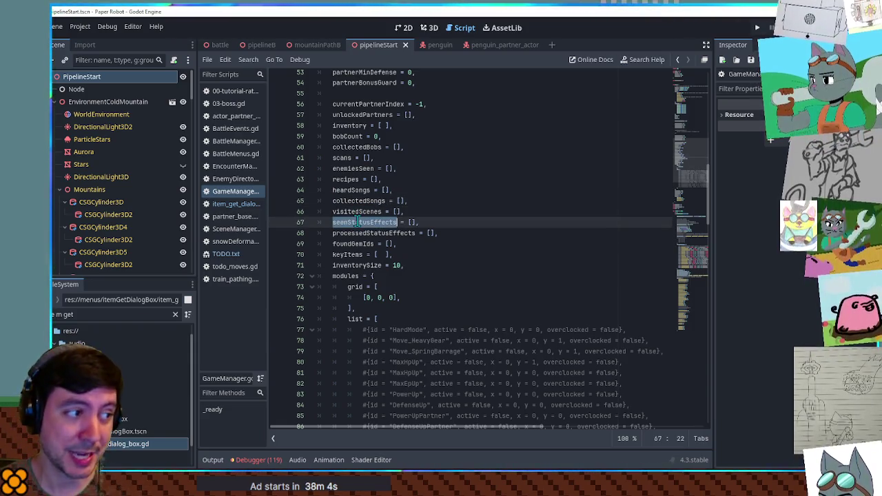
double_click(391, 235)
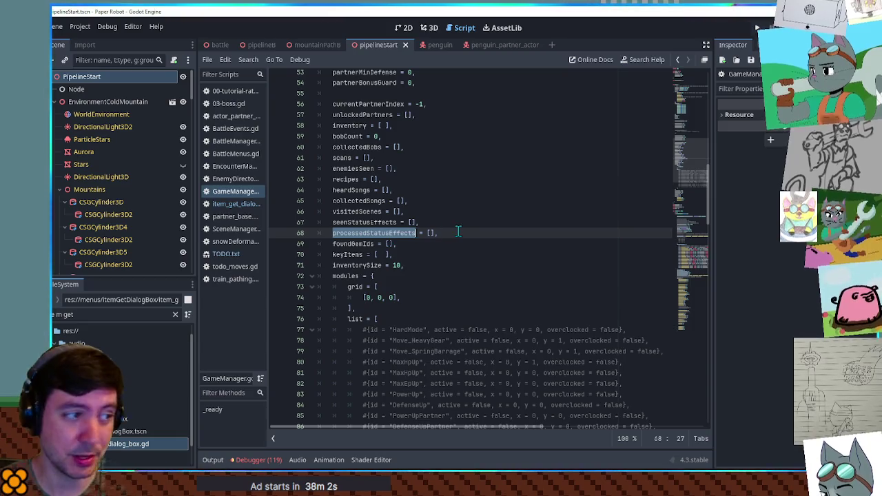
mouse_move(455, 233)
mouse_down()
mouse_move(281, 236)
mouse_move(310, 246)
mouse_up()
double_click(356, 244)
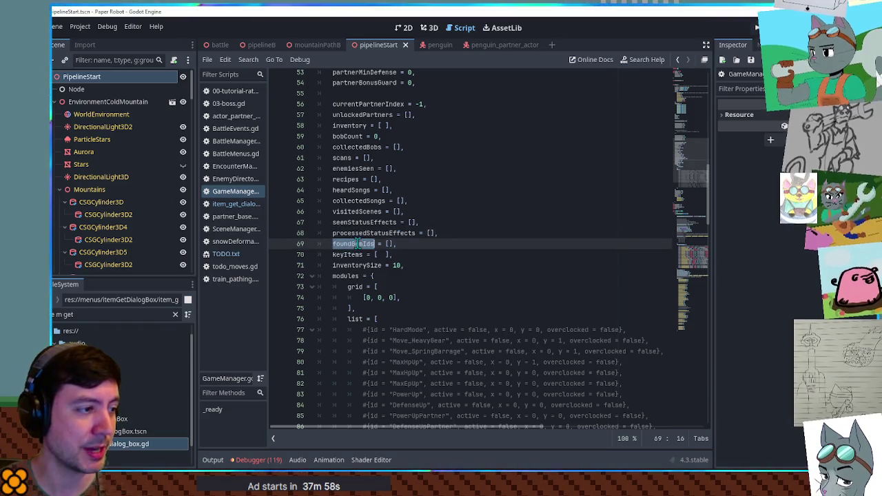
key(ctrl+shift+f)
click(463, 280)
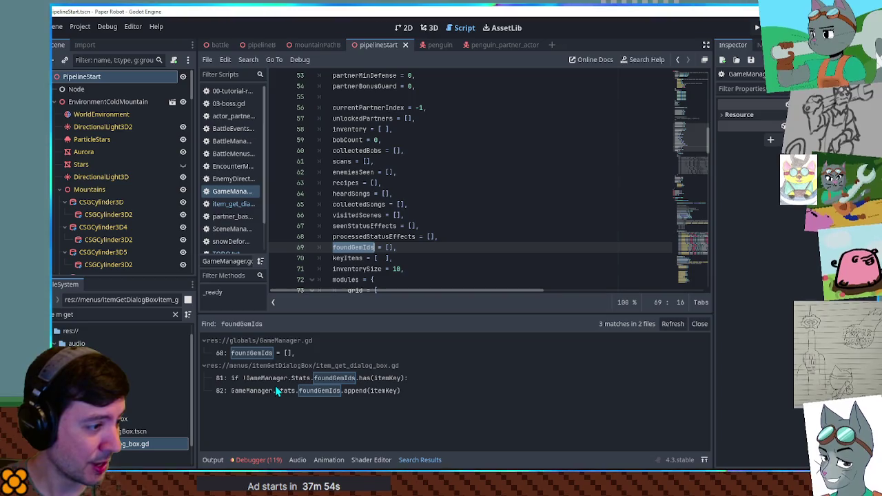
click(274, 390)
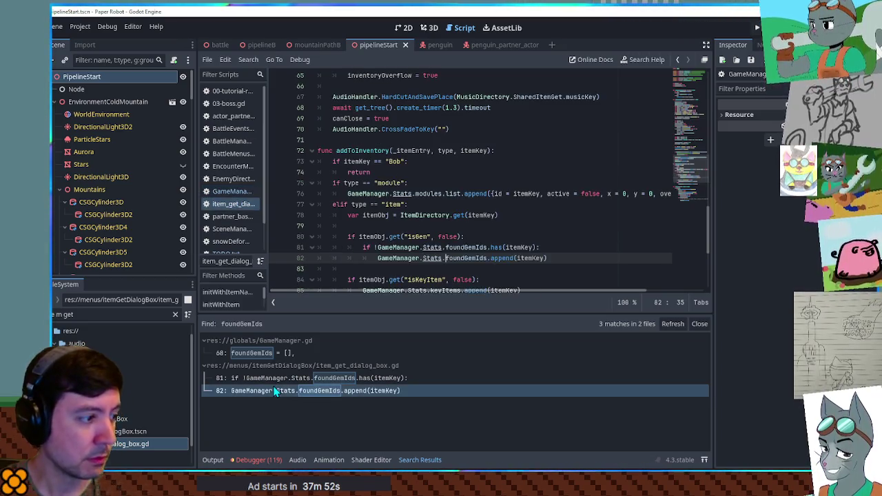
scroll(419, 207, down, 1)
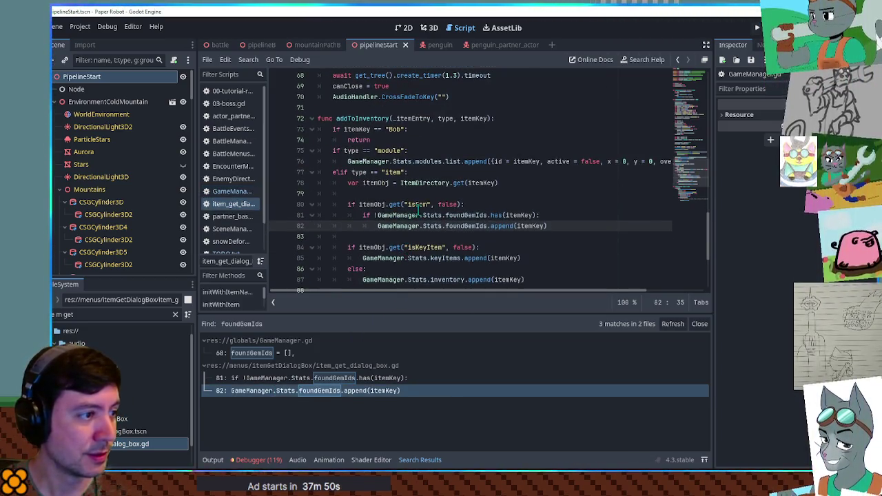
double_click(418, 204)
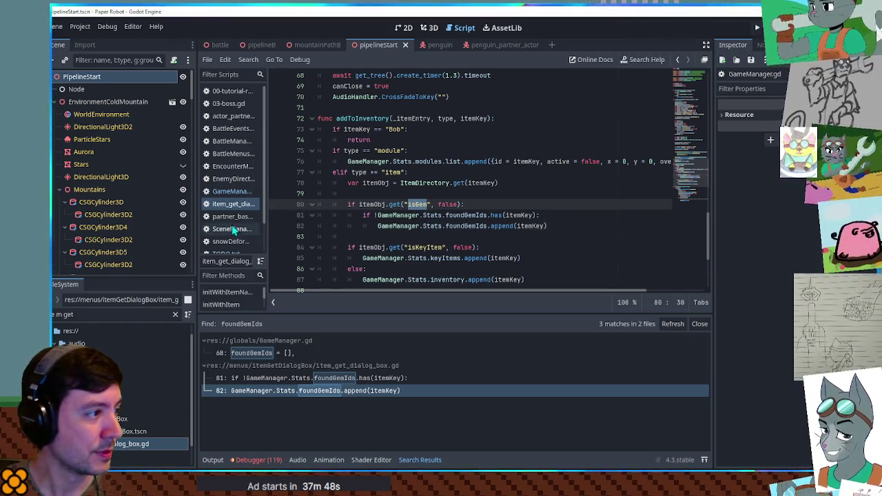
click(110, 314)
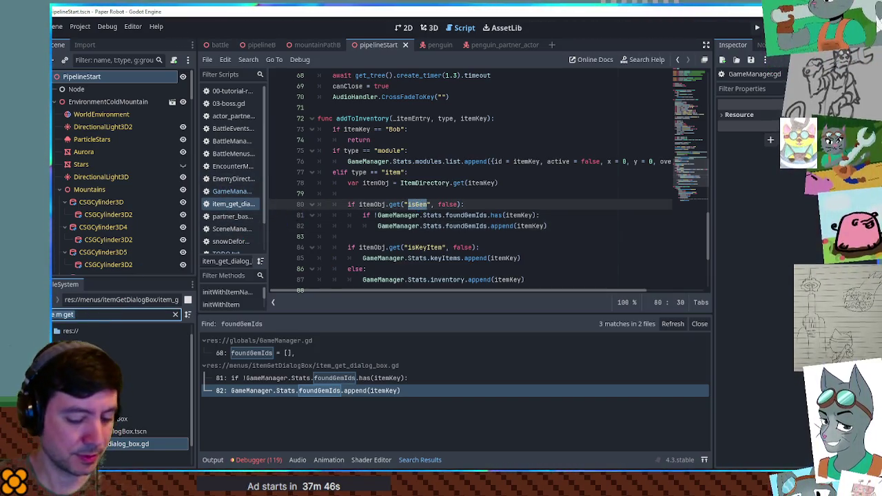
text(item dire)
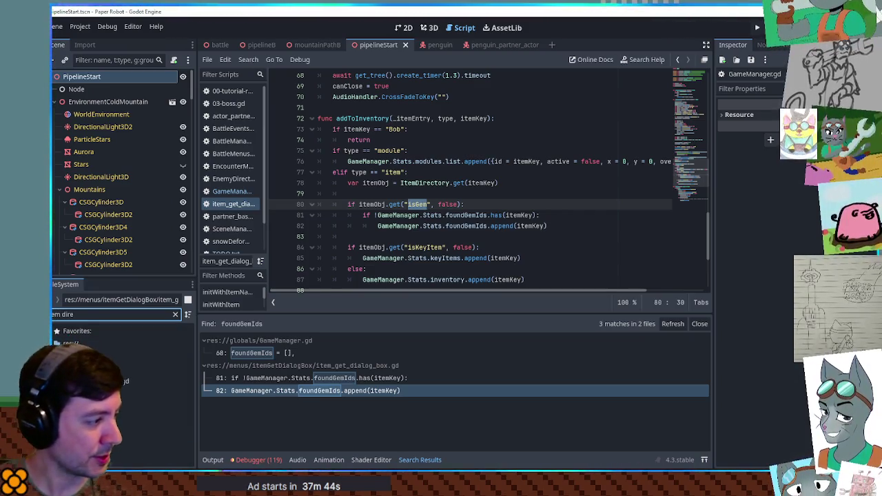
click(124, 380)
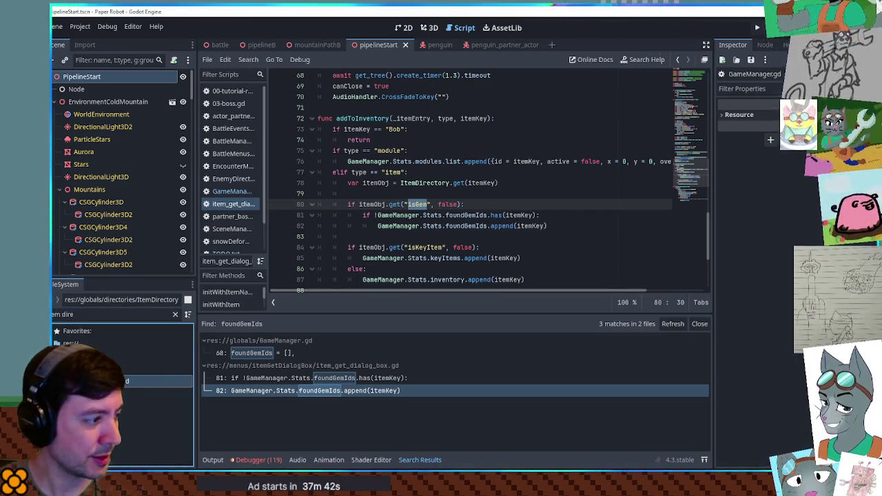
key(Return)
key(ctrl+f)
text(isGem)
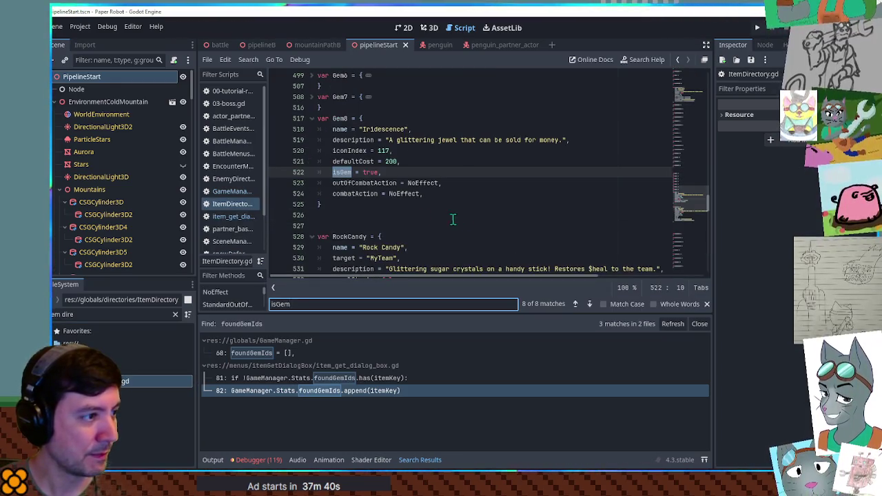
scroll(414, 186, up, 5)
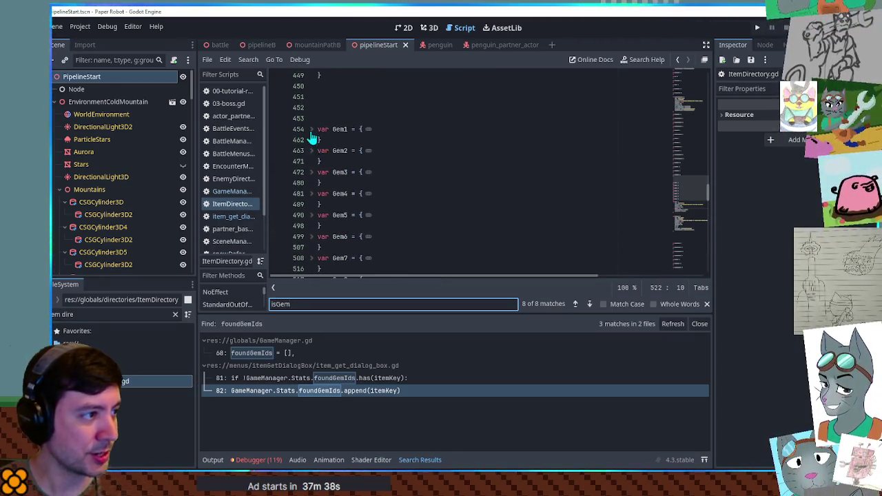
click(311, 130)
click(519, 204)
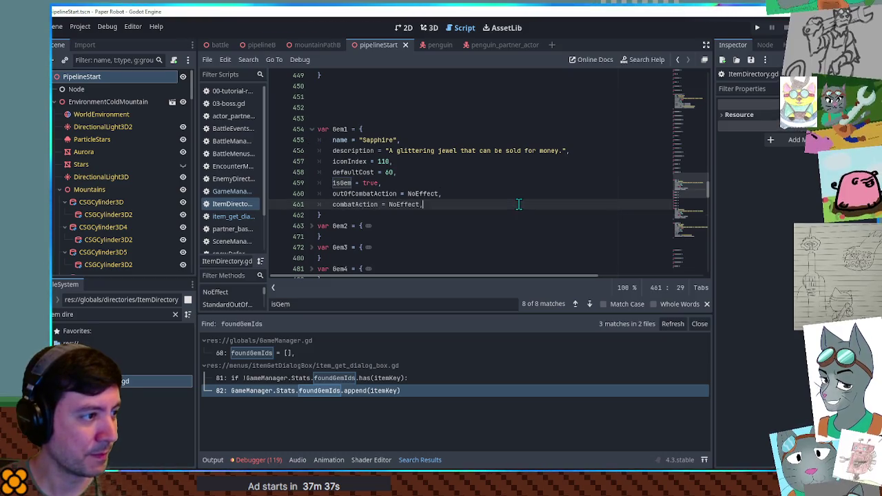
click(233, 215)
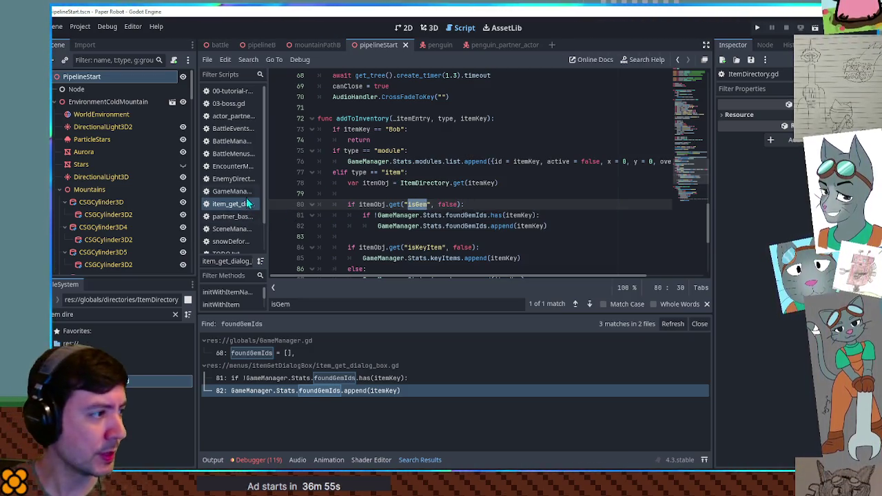
Step: In GameManager.gd's Stats, copy the enemiesSeen stat name
click(231, 191)
scroll(419, 199, up, 8)
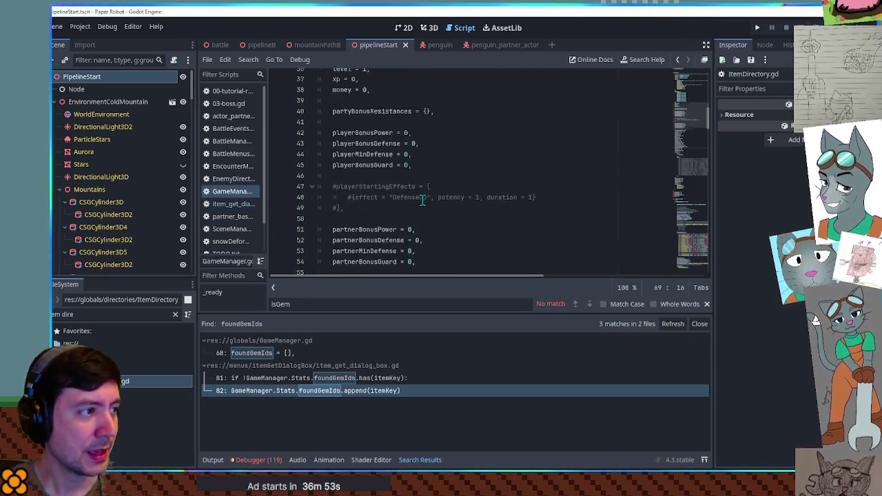
scroll(423, 199, up, 7)
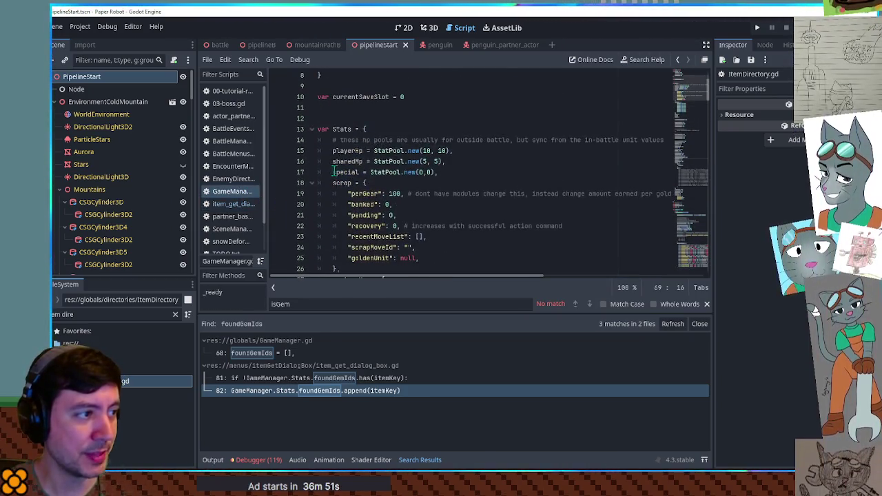
click(362, 129)
scroll(321, 196, down, 12)
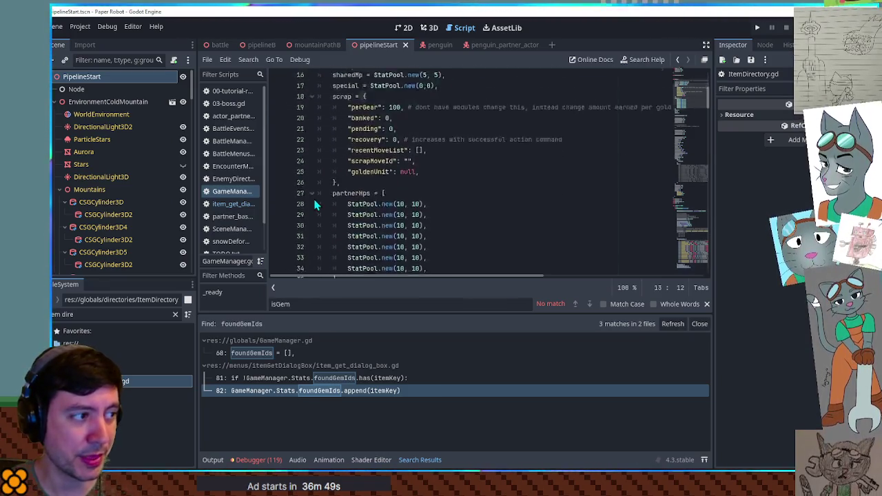
scroll(324, 192, down, 3)
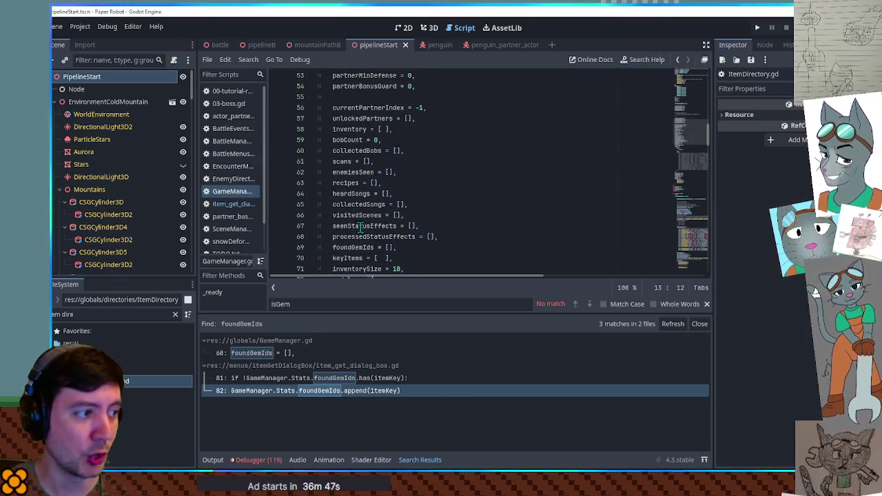
click(348, 247)
double_click(349, 248)
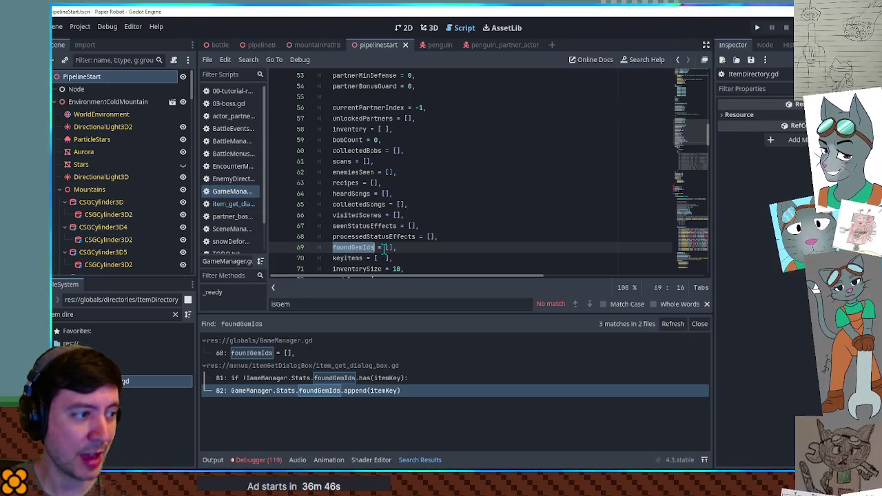
double_click(356, 173)
key(ctrl+c)
Step: In TODO.txt, replace the 'log gems' demo prep item with enemiesSeen
scroll(231, 220, down, 2)
click(226, 221)
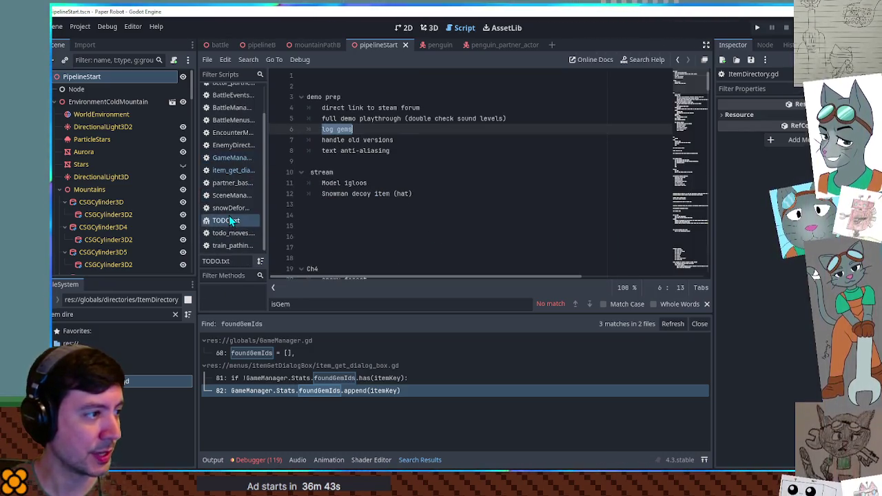
click(406, 149)
triple_click(323, 129)
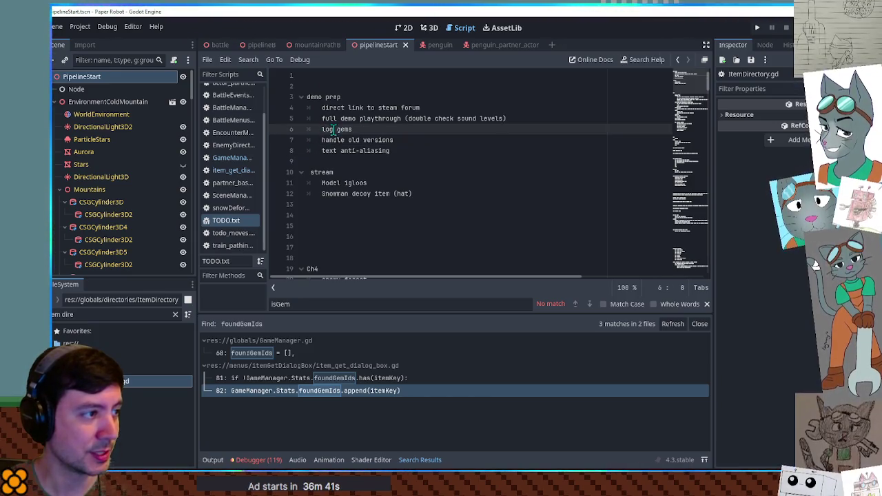
key(ctrl+v)
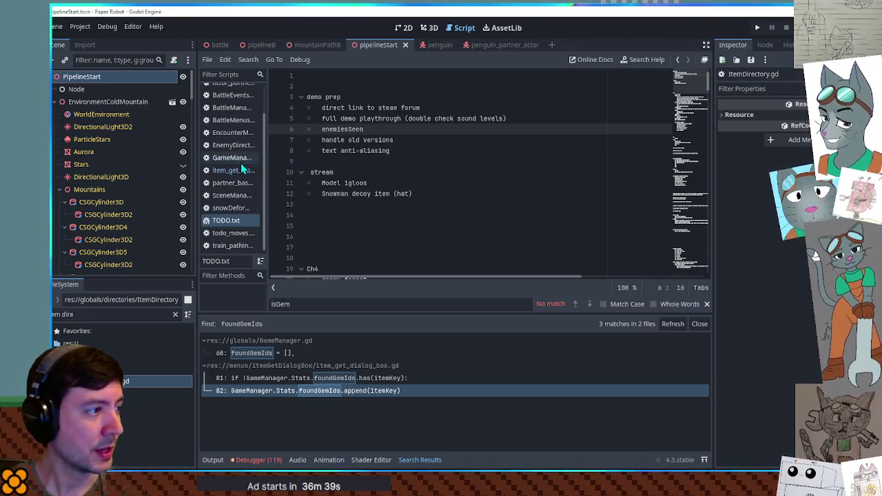
Step: Close unused scripts: tutorial, 03-boss, battle events, partner, battle manager, BattleMenus, train, snow, scene manager
middle_click(231, 172)
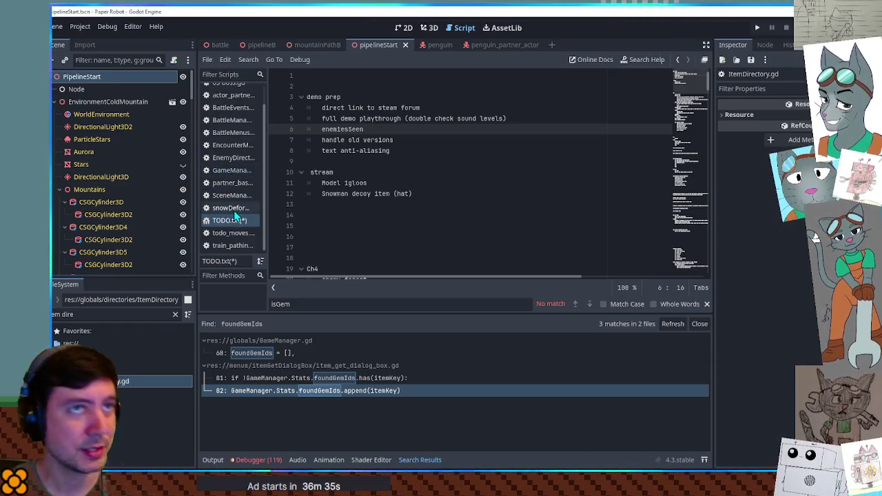
click(232, 170)
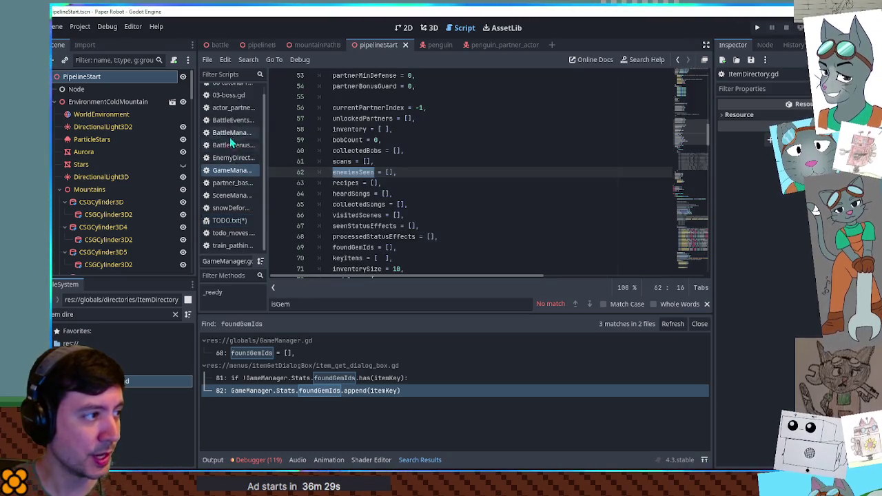
middle_click(232, 120)
middle_click(232, 107)
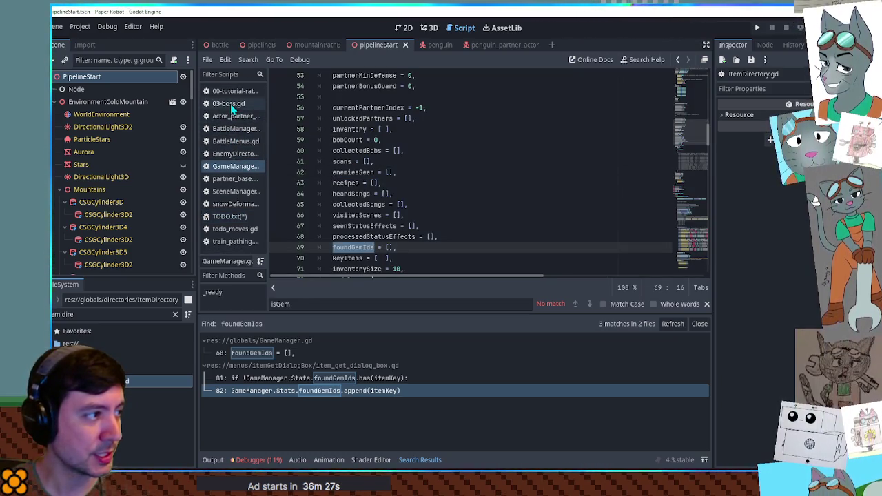
middle_click(232, 97)
middle_click(232, 93)
middle_click(237, 94)
middle_click(236, 93)
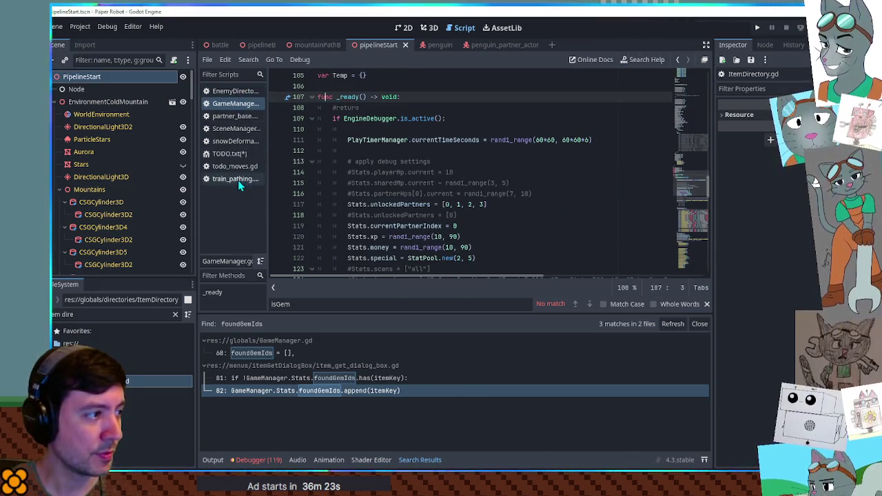
middle_click(238, 180)
middle_click(232, 141)
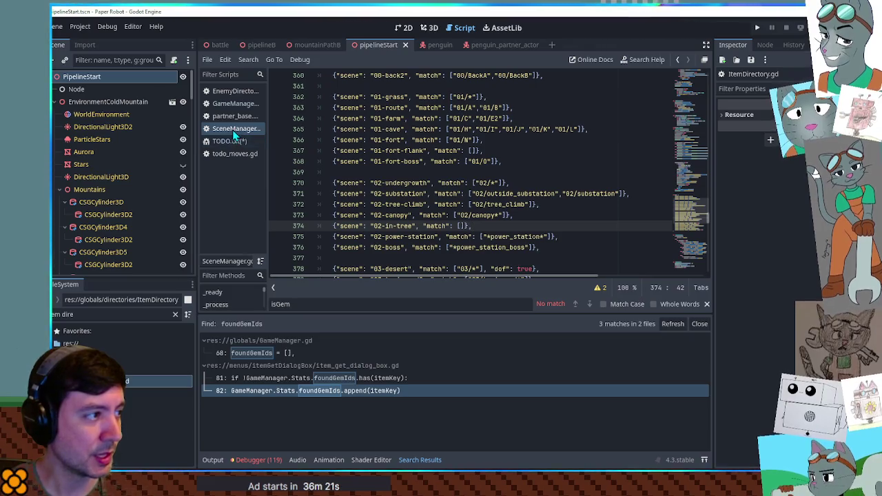
middle_click(234, 129)
middle_click(235, 117)
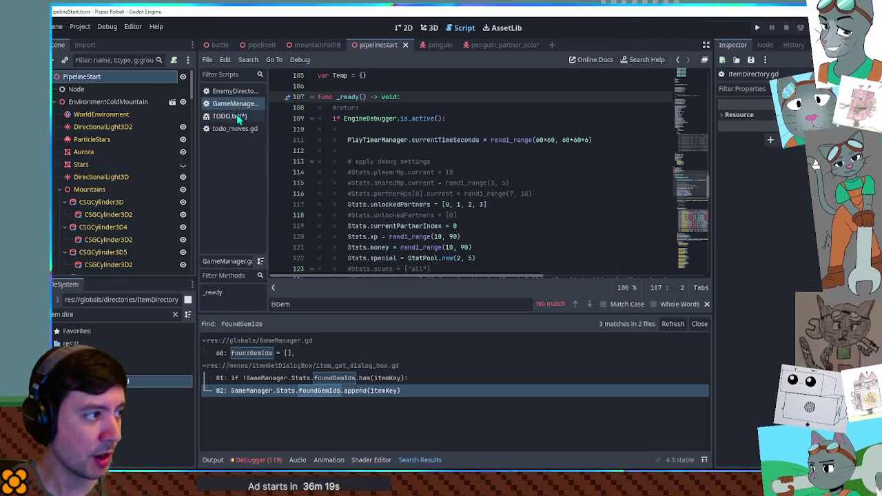
Step: Jump to the foundGemIds append on line 82 of item_get_dialog_box.gd
click(110, 314)
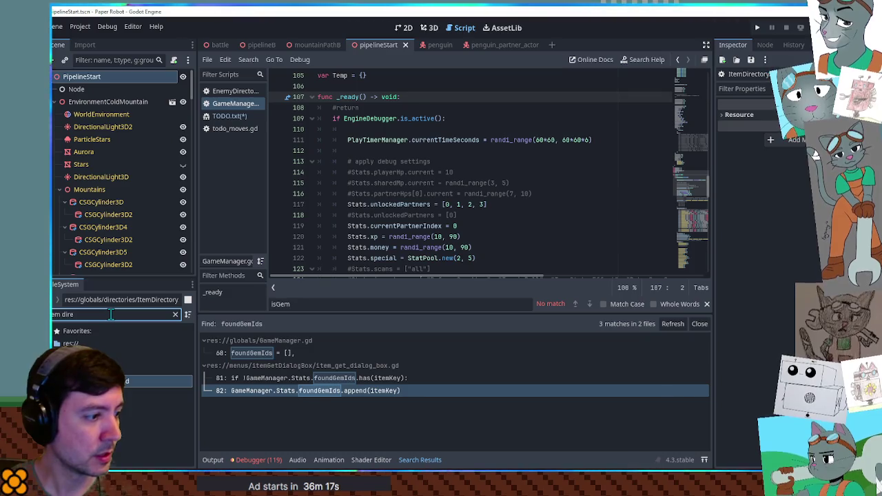
click(314, 392)
scroll(404, 167, up, 3)
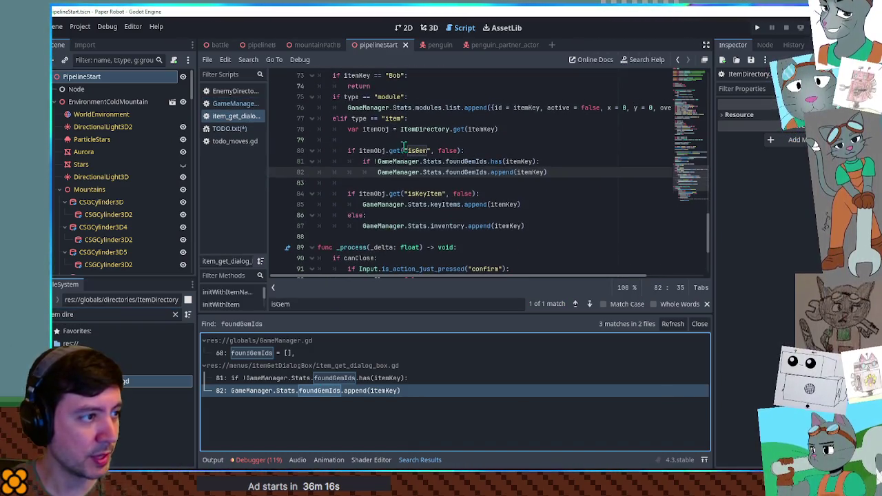
double_click(456, 163)
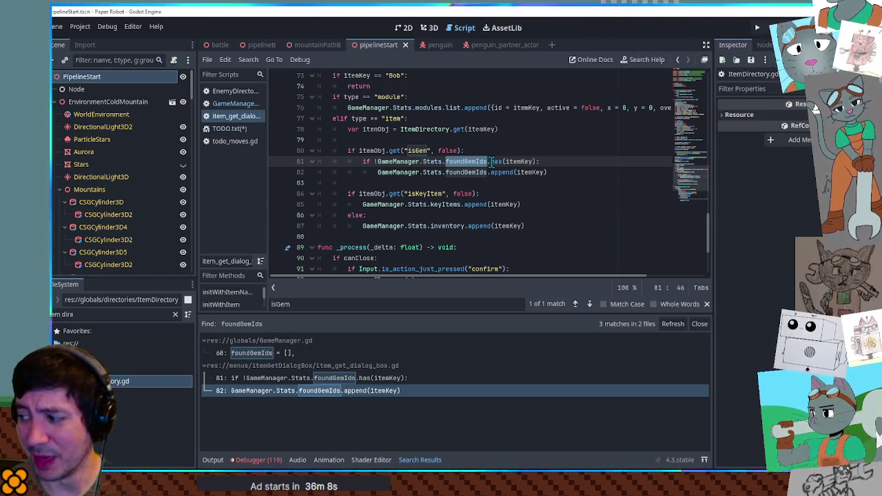
mouse_move(541, 161)
mouse_down()
mouse_move(355, 172)
mouse_move(463, 150)
mouse_up()
key(shift+Up)
click(348, 150)
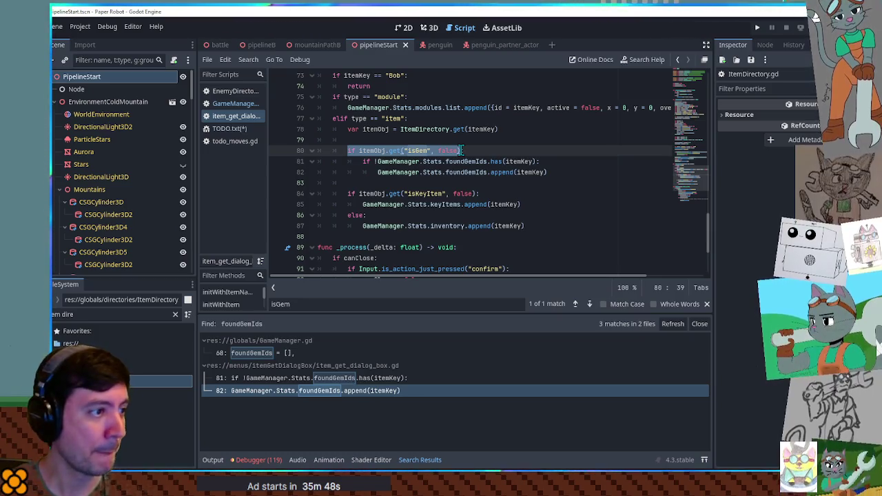
click(481, 150)
text(:)
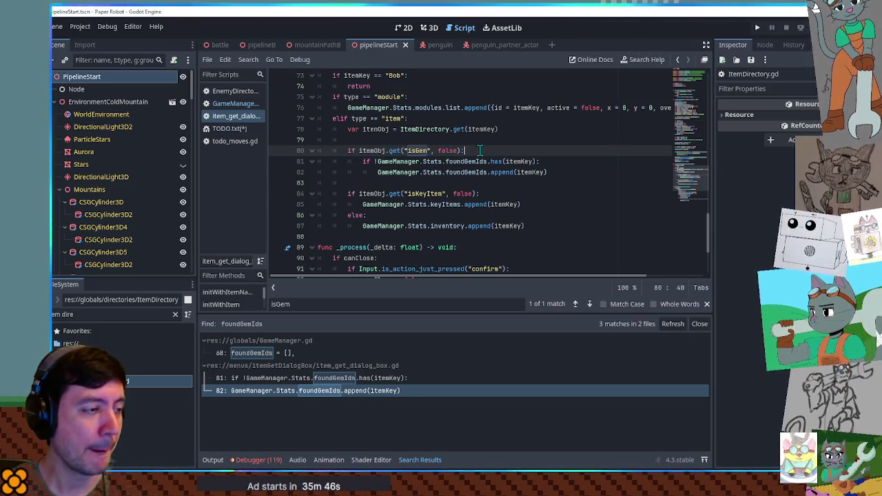
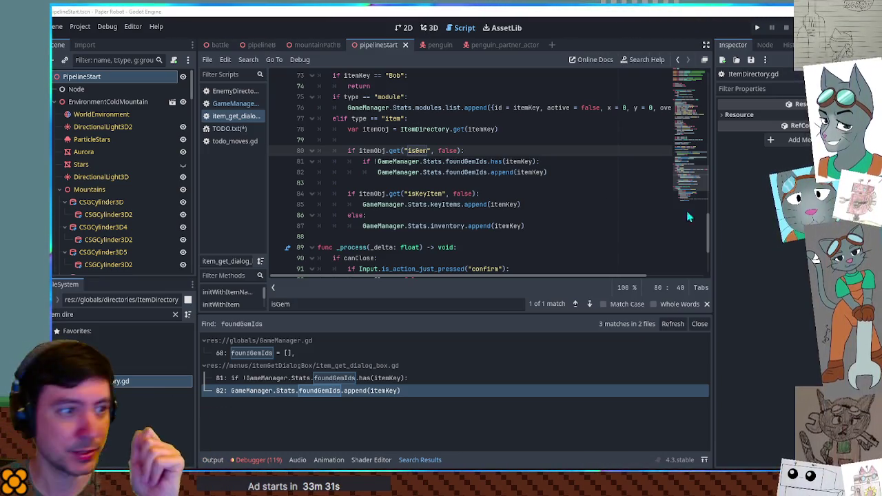
Step: Save the scene and launch Paper Robot in a debug run with F5
drag(506, 165, 521, 173)
click(548, 142)
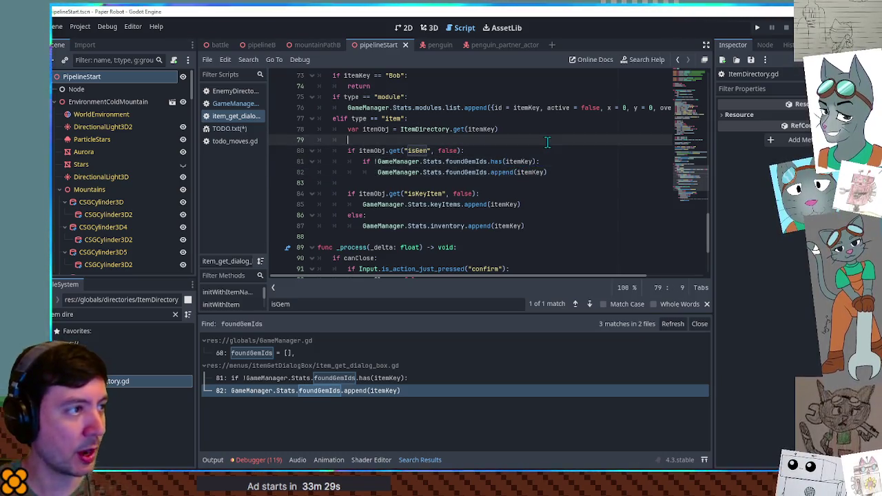
key(F5)
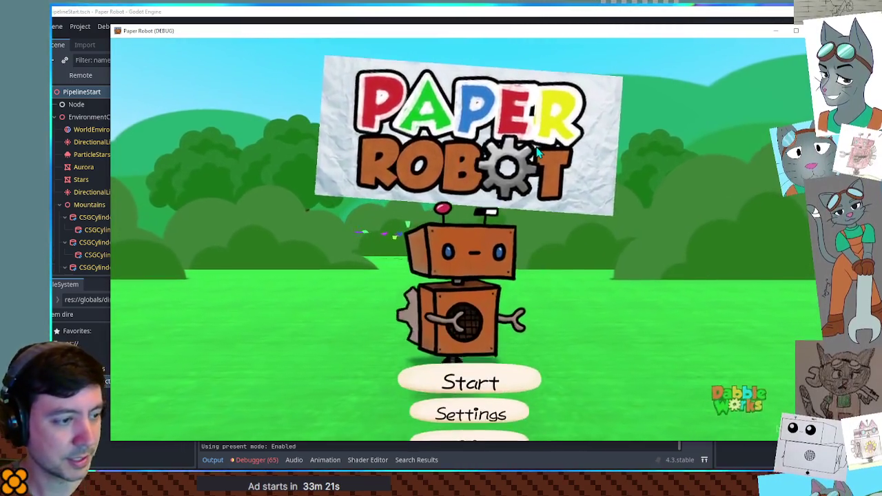
Step: Load a saved room, then expand the live GameManager's Stats in the Remote tree to view foundGemIds
key(Return)
key(Return)
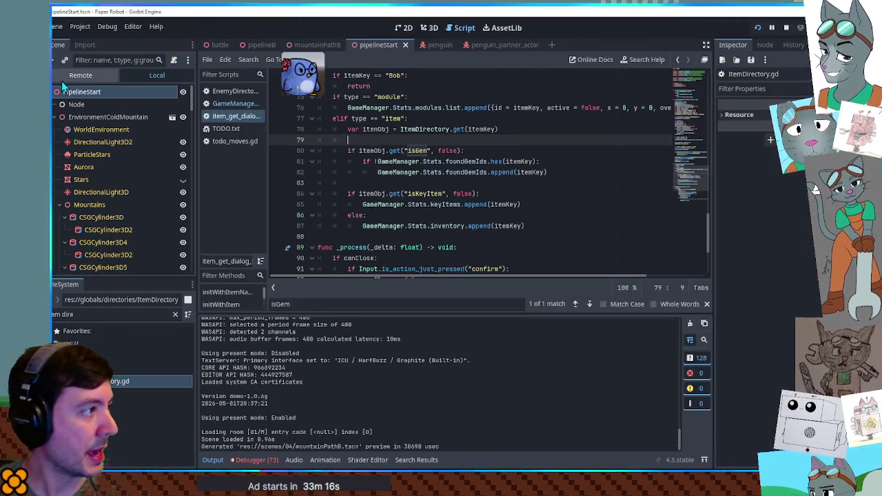
click(89, 76)
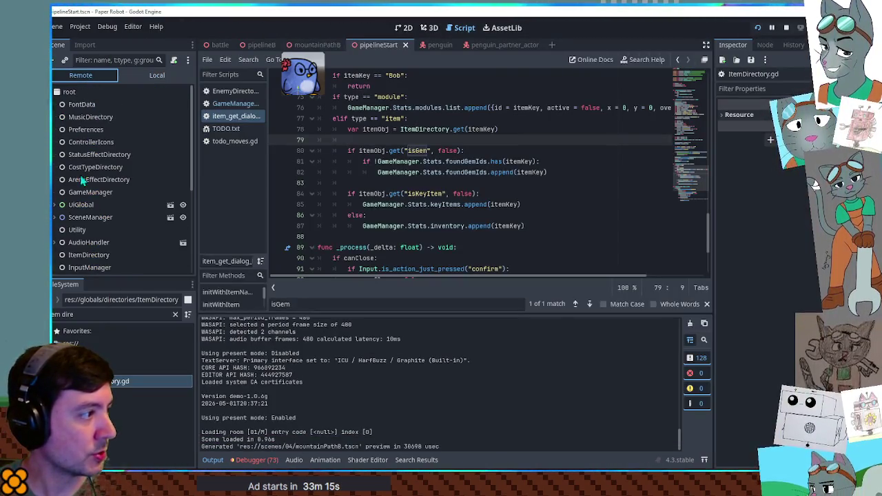
click(91, 193)
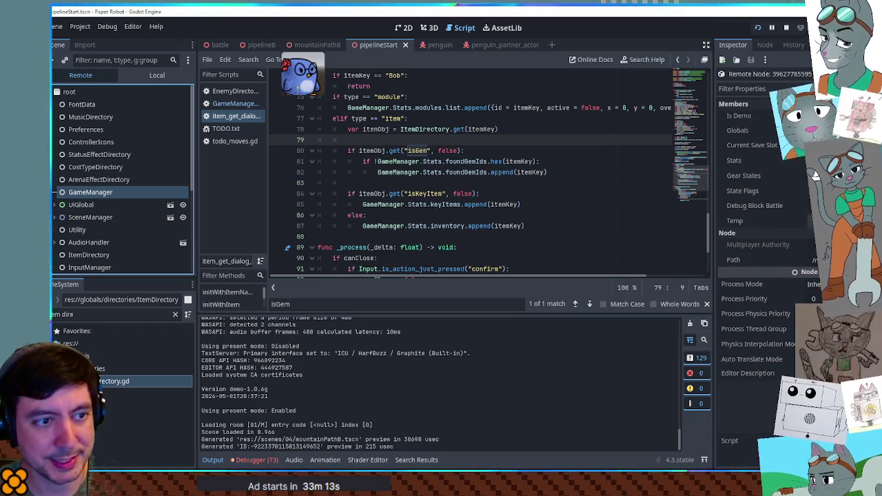
click(810, 160)
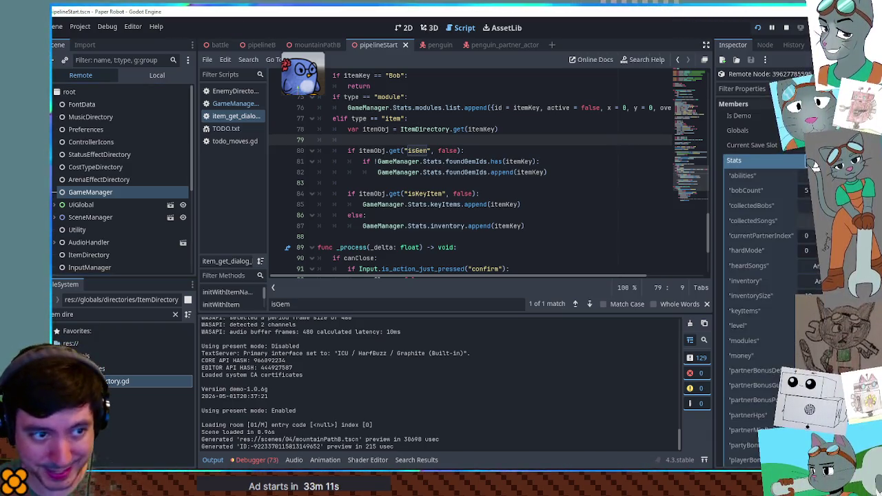
scroll(761, 221, up, 3)
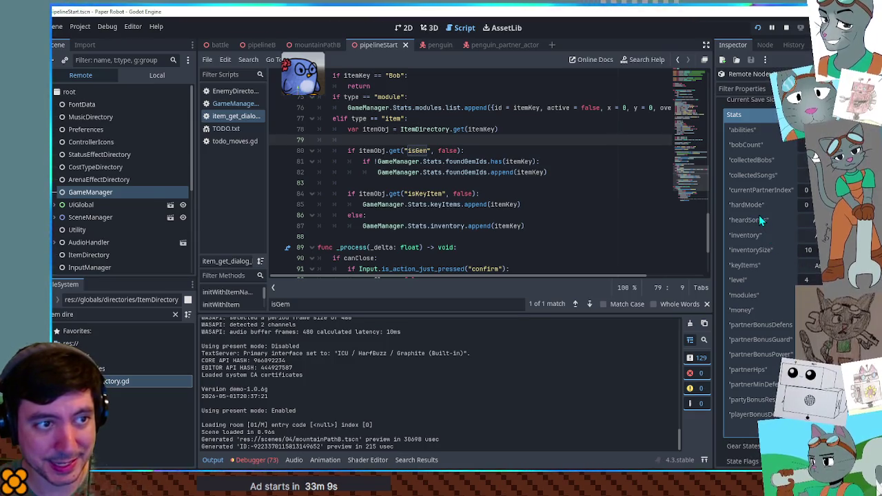
scroll(762, 221, down, 2)
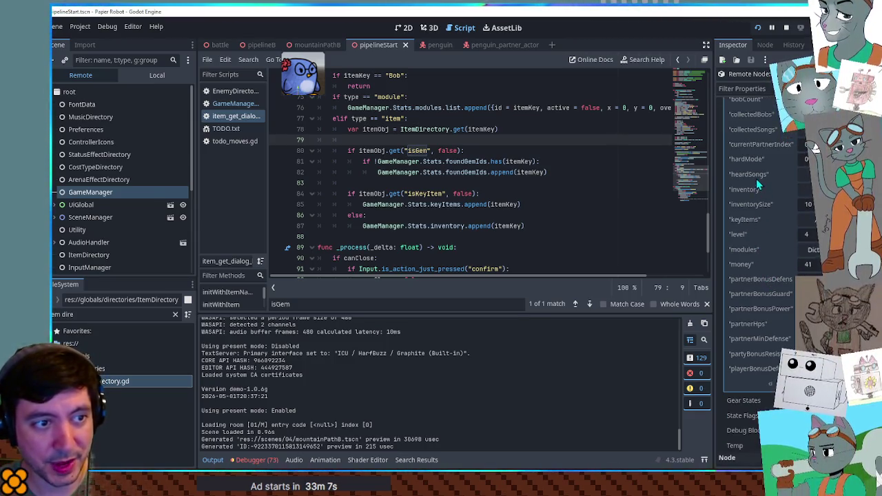
scroll(783, 234, down, 10)
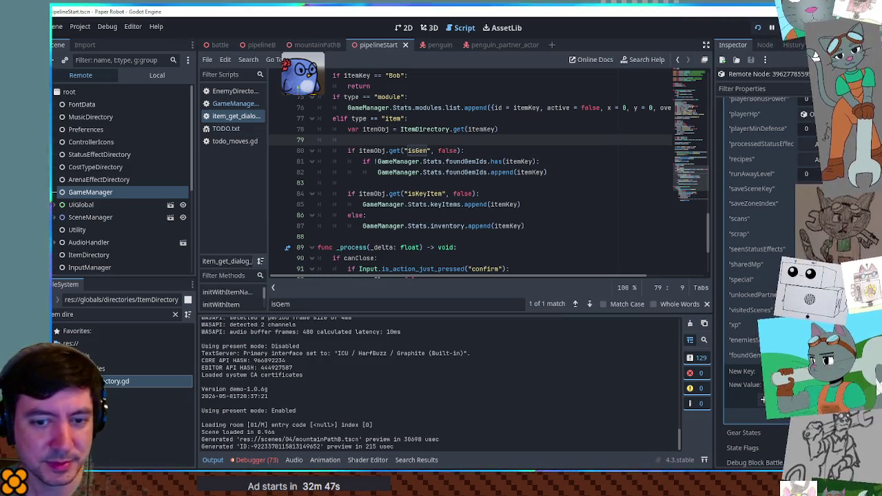
click(585, 174)
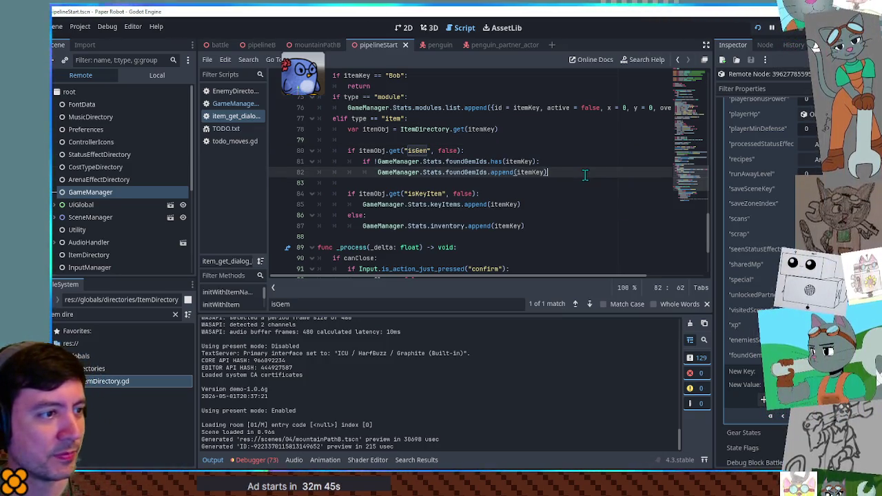
Step: Review script lines 79–83, then open the TODO.txt notes
click(588, 162)
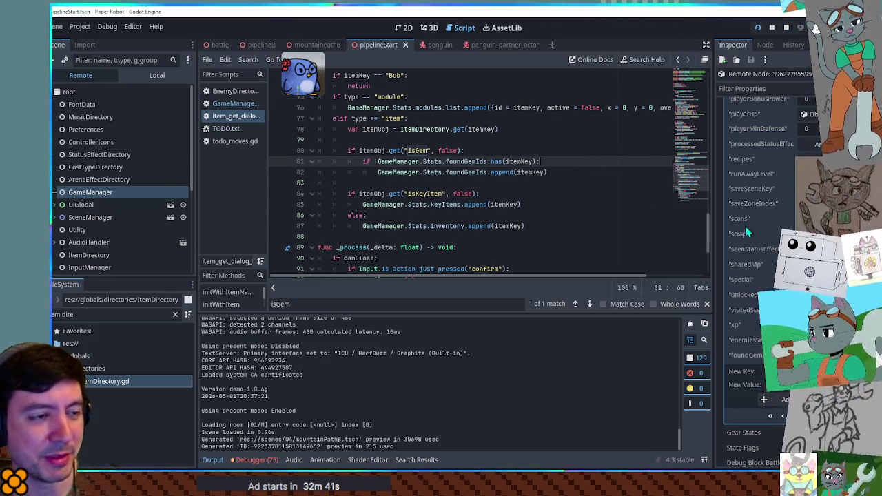
click(342, 141)
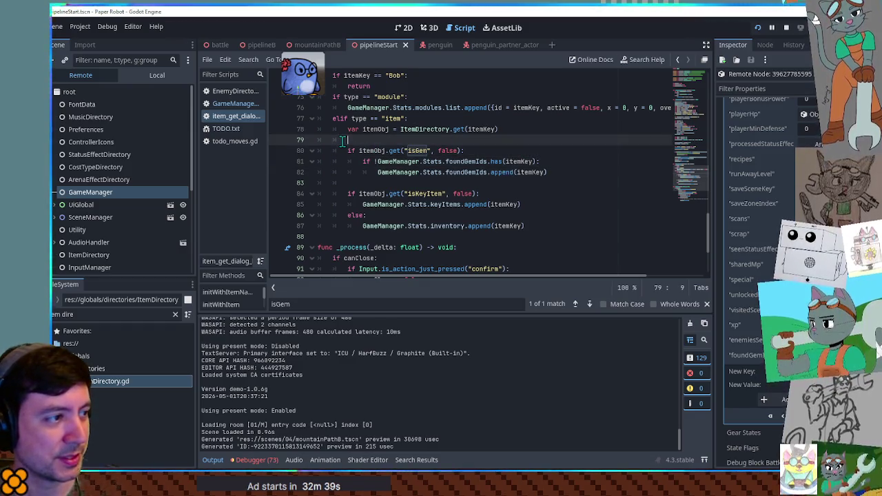
click(570, 183)
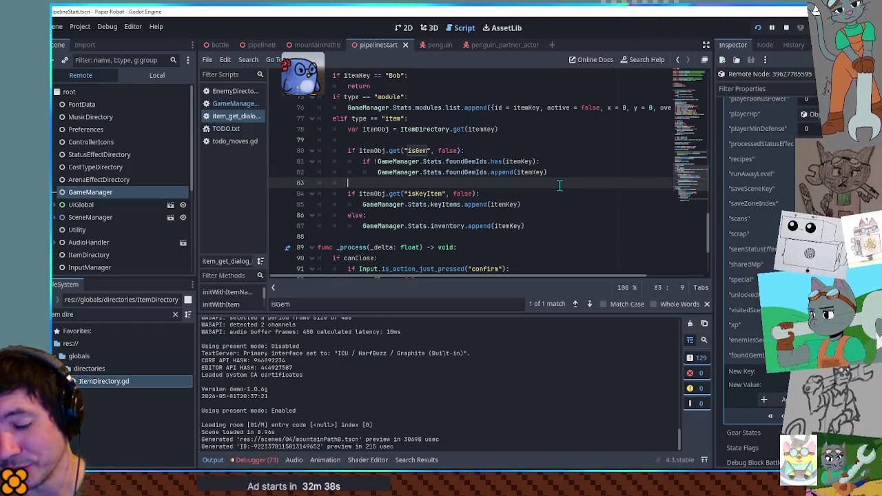
click(550, 141)
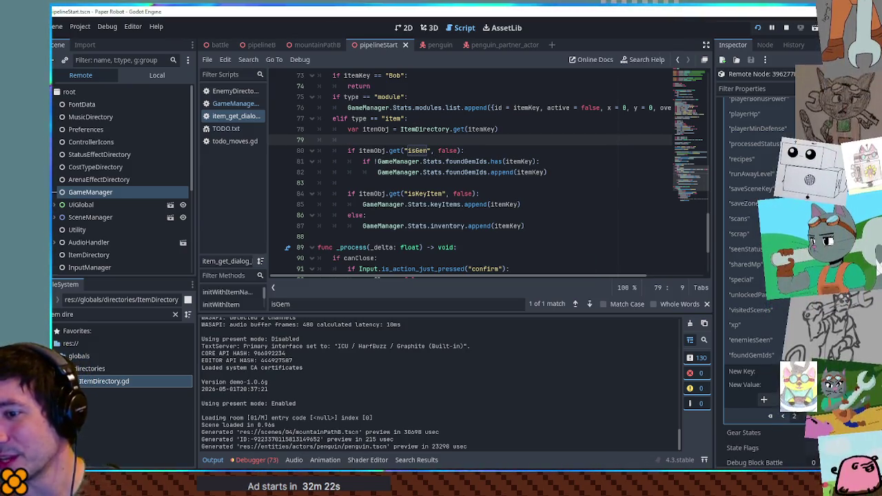
click(253, 142)
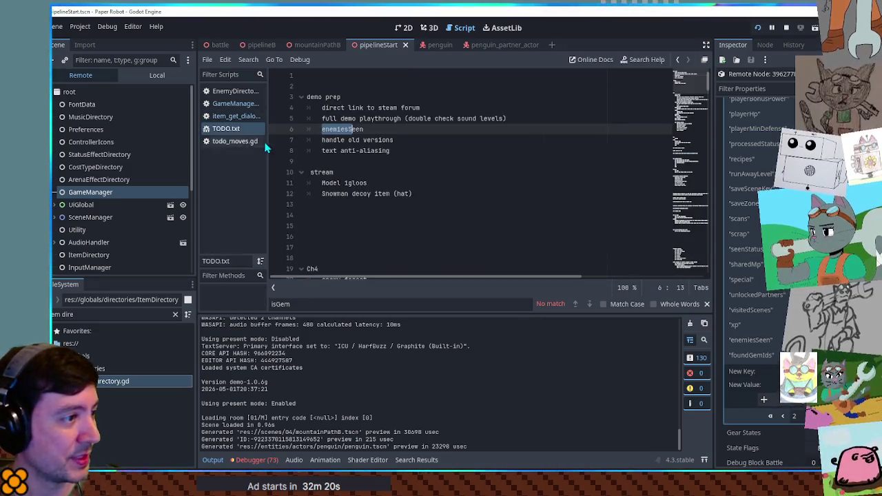
Step: Note enemiesSeen in TODO.txt and reopen the foundGemIds match in item_get_dialog_box.gd
click(406, 142)
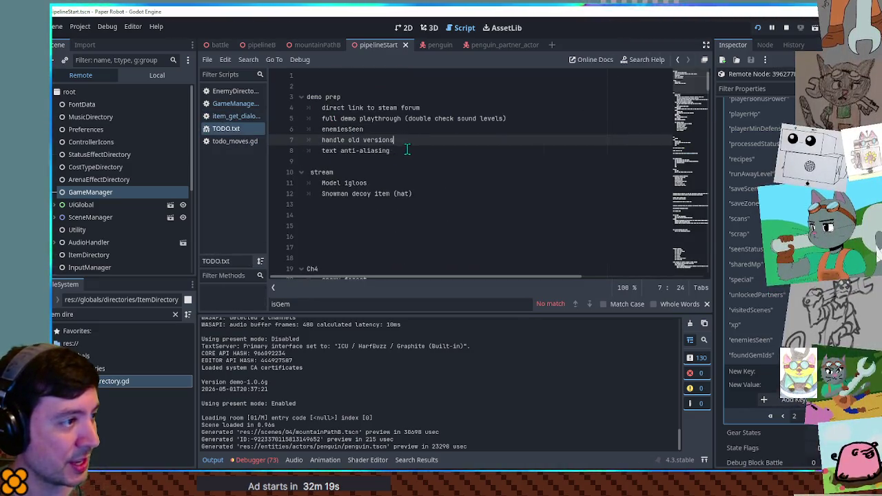
double_click(350, 130)
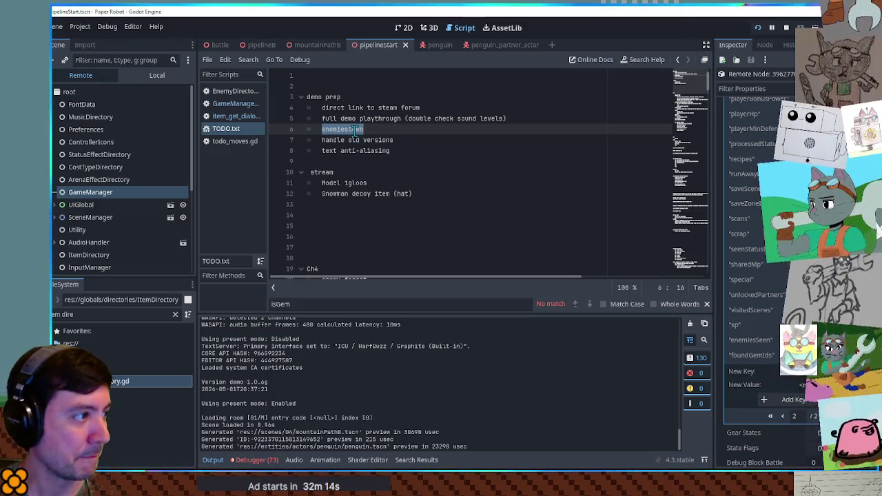
click(227, 458)
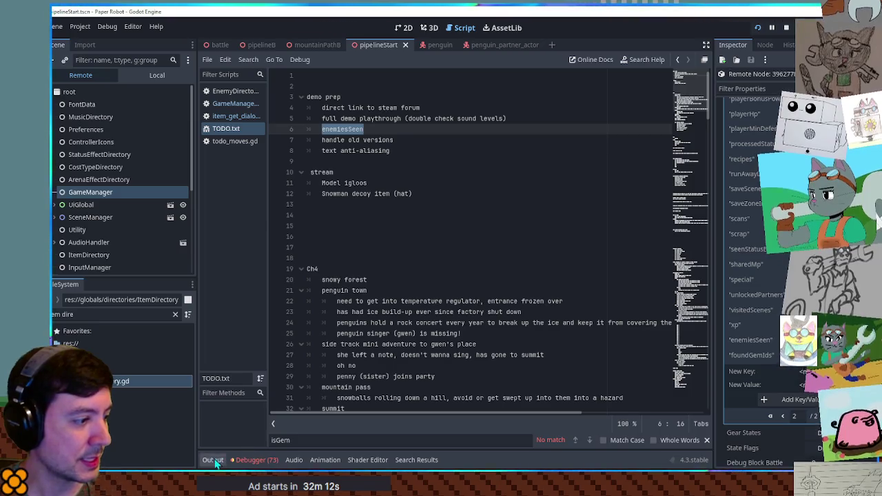
click(214, 460)
click(215, 460)
click(416, 459)
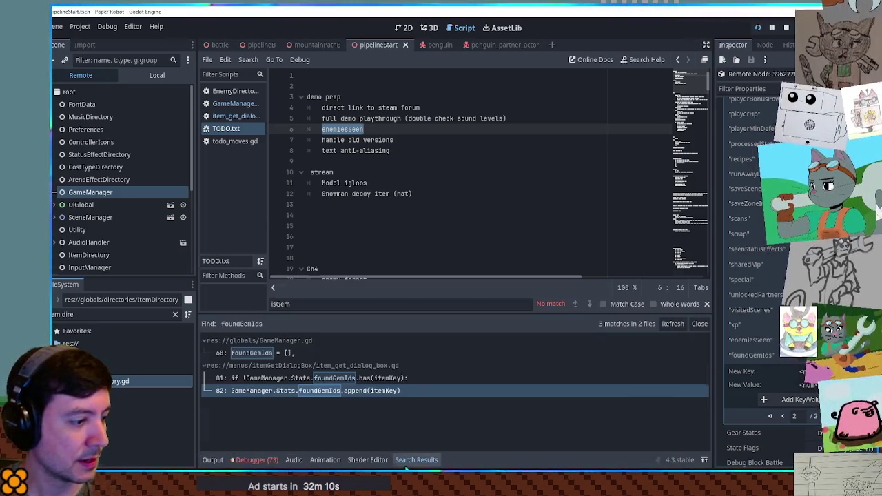
click(287, 392)
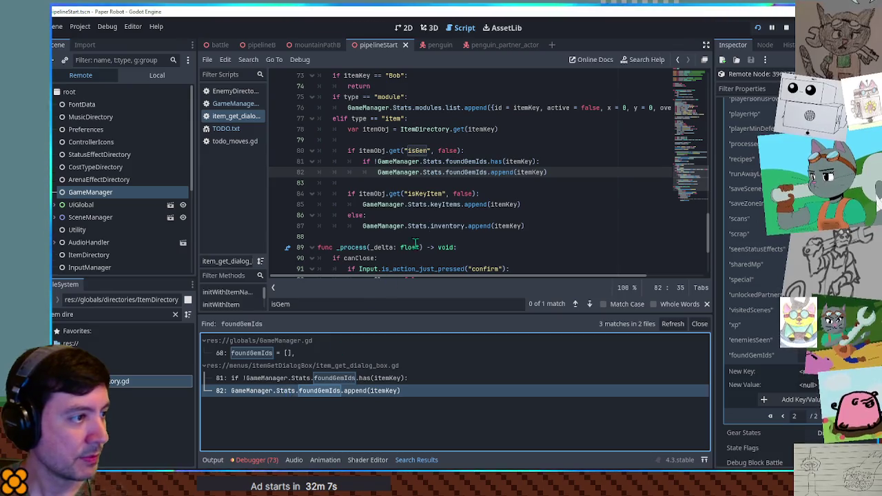
Step: Search the project for 'addandi' and open the line-132 match in BattleManager.gd
drag(559, 171, 560, 150)
key(ctrl+c)
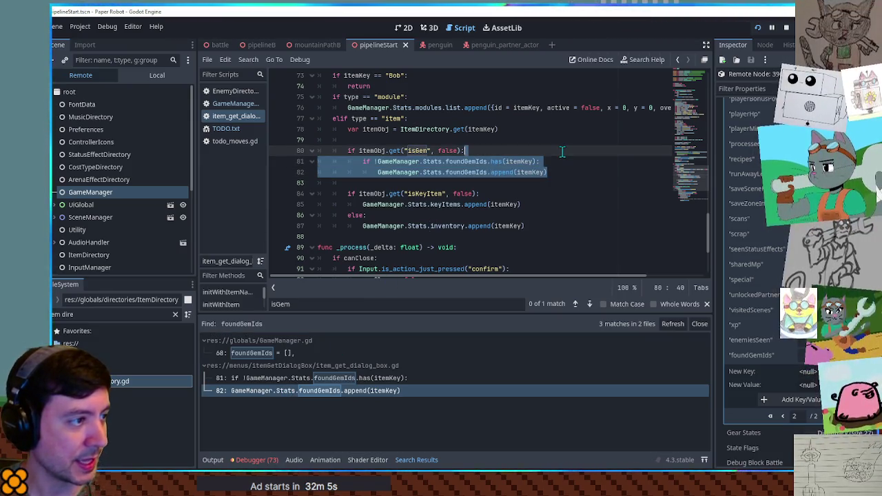
triple_click(84, 314)
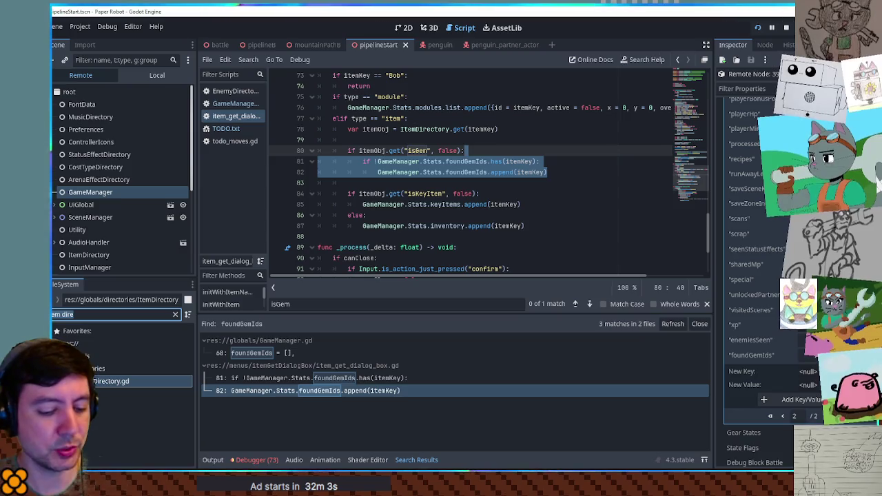
click(555, 226)
key(ctrl+shift+f)
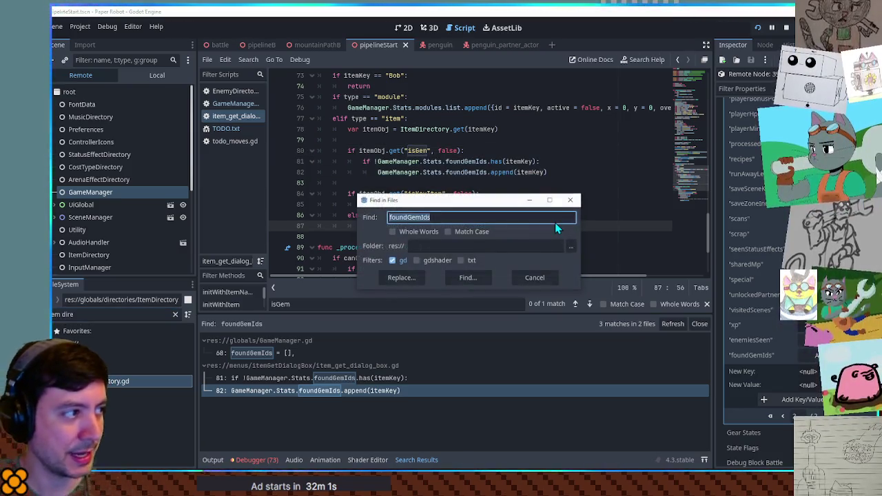
text(addandini)
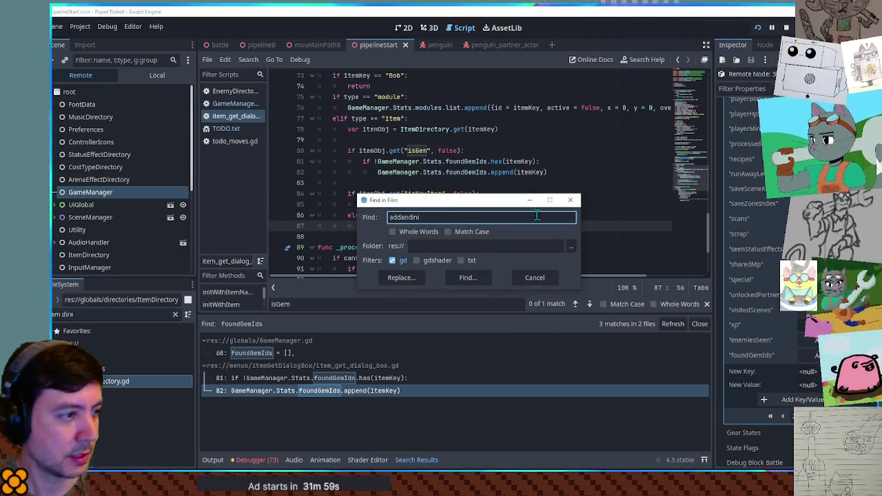
click(469, 280)
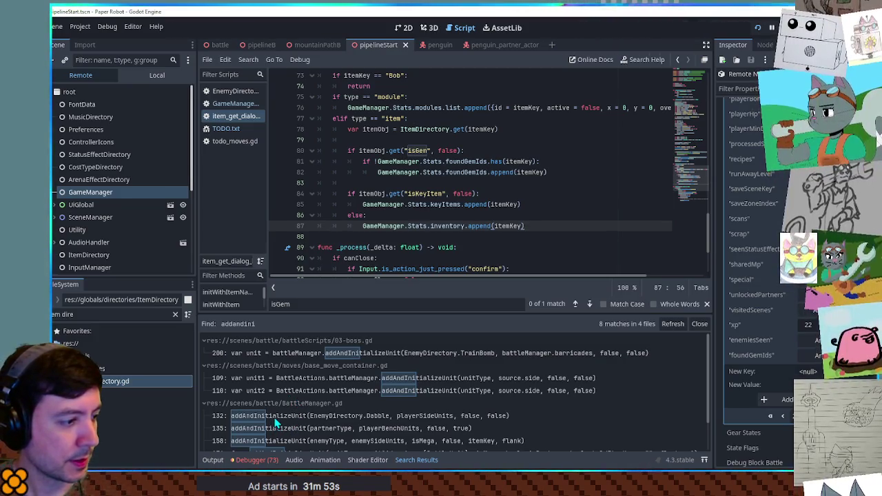
click(241, 416)
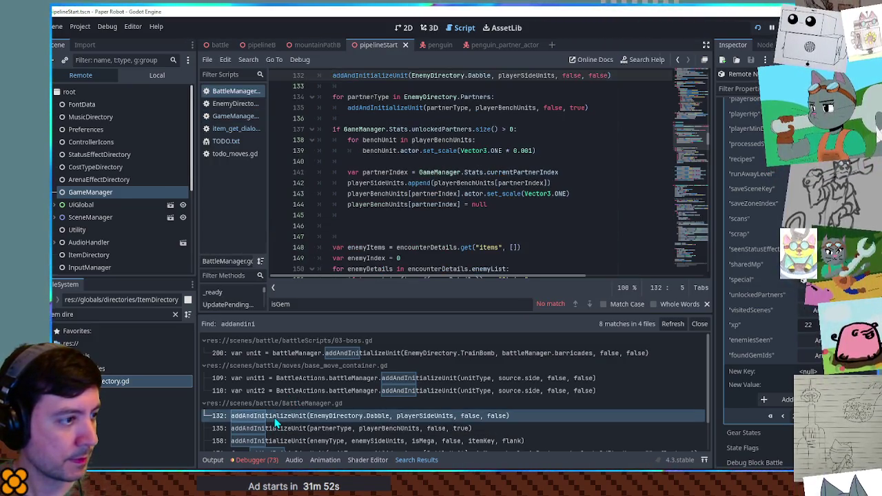
Step: Jump to the addAndInitializeUnit definition and review its unitType parameter
ctrl+click(376, 76)
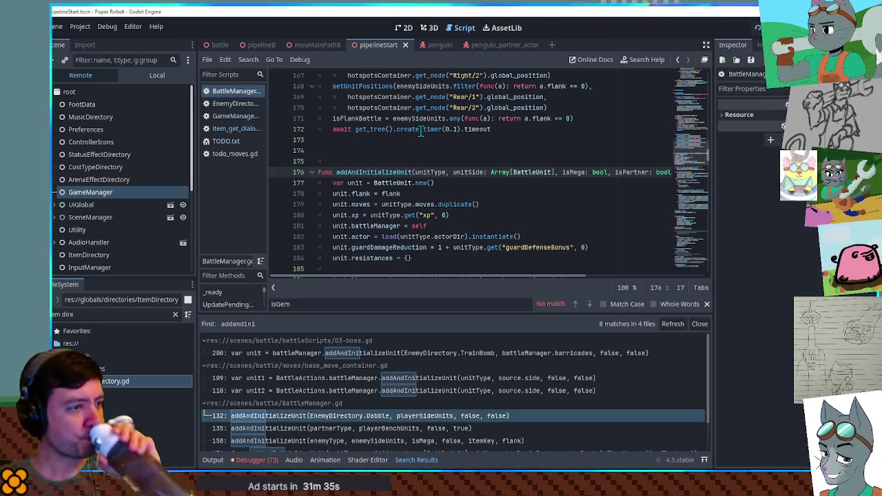
double_click(430, 172)
scroll(441, 197, down, 1)
scroll(498, 194, down, 3)
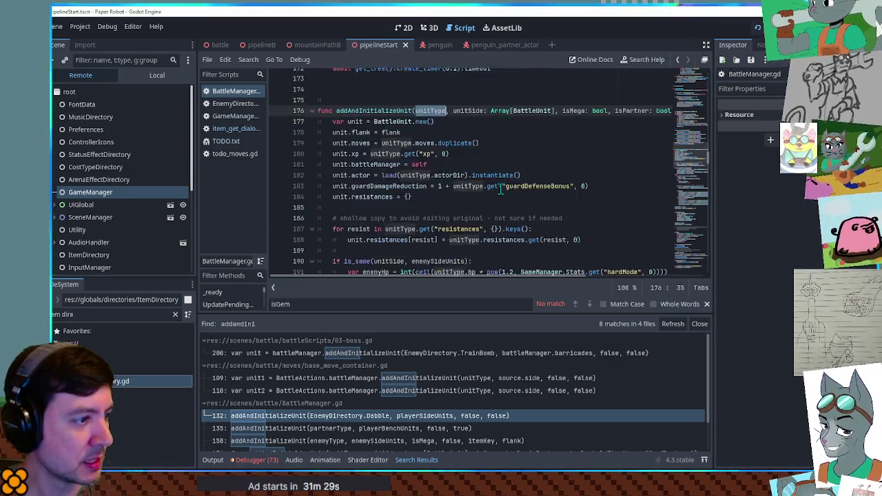
scroll(501, 188, down, 2)
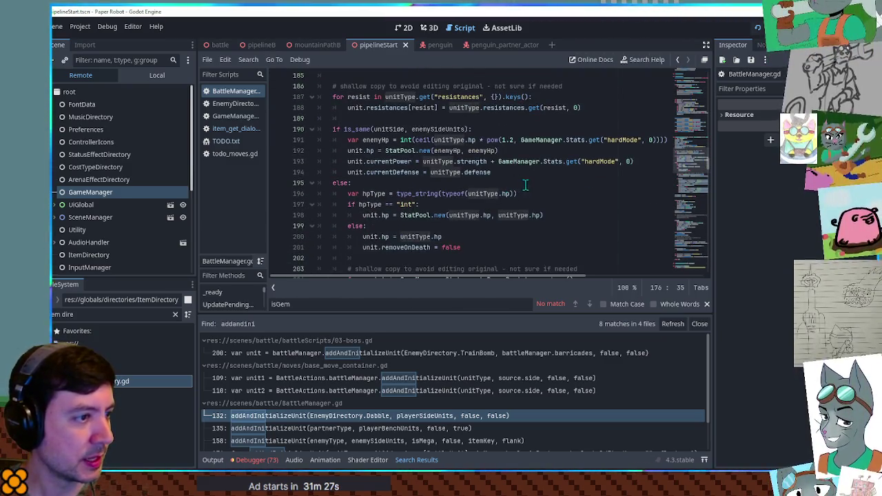
scroll(524, 185, down, 4)
scroll(496, 183, up, 10)
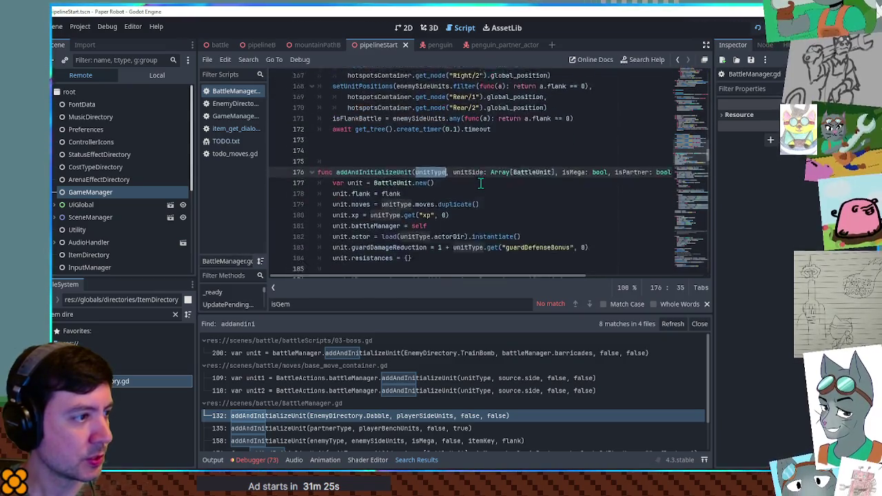
scroll(481, 182, down, 1)
Step: Paste the foundGemIds if/append check as the function's first lines
click(477, 140)
key(End)
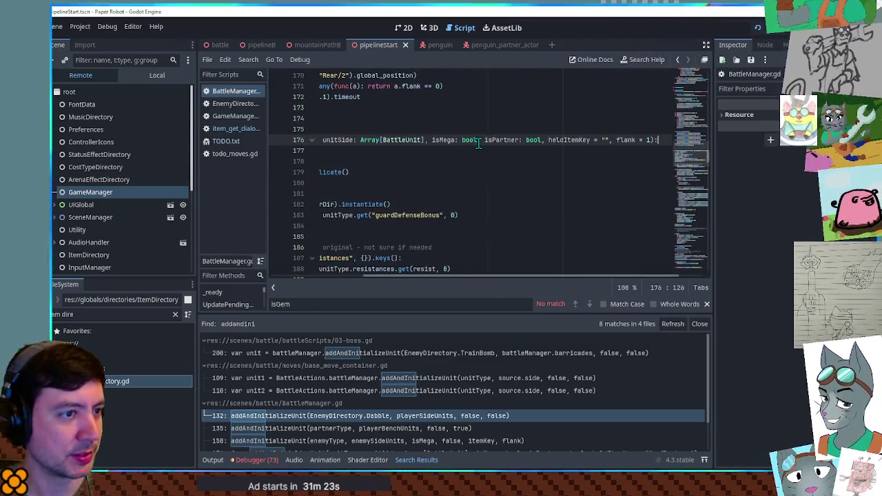
key(Return)
key(ctrl+v)
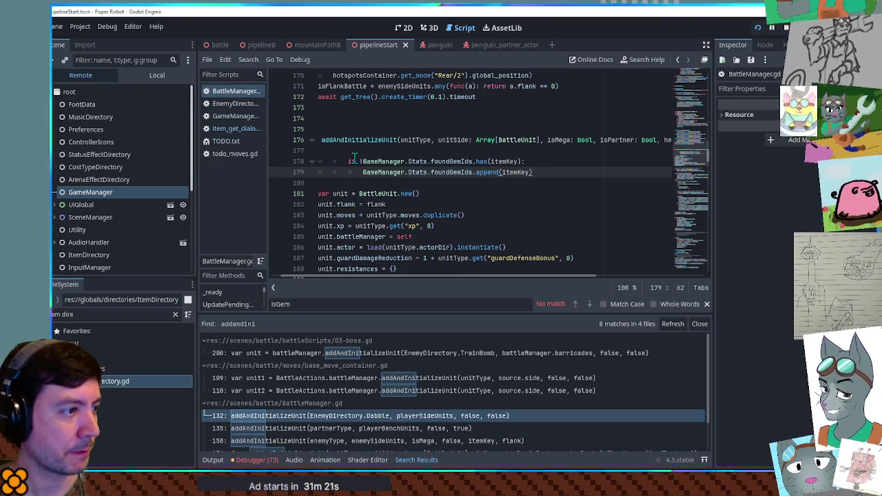
Step: Fix the indentation of the pasted check lines
shift+click(357, 161)
key(shift+Tab)
key(shift+Tab)
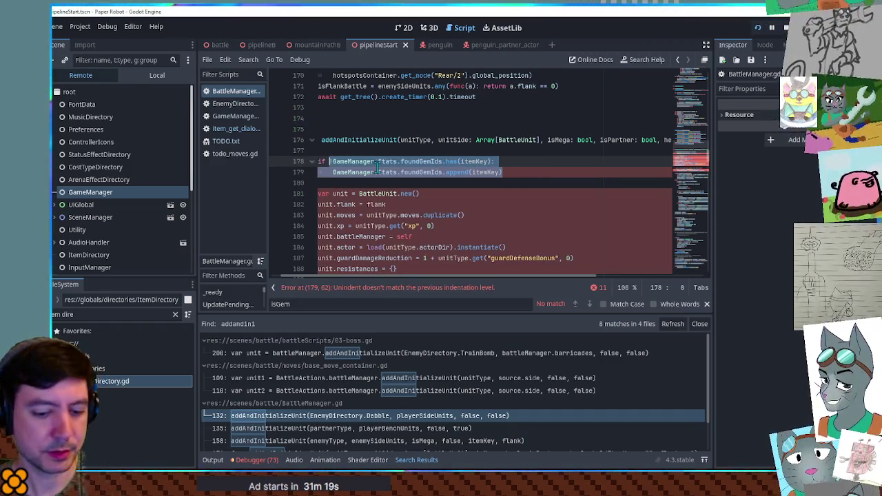
key(Tab)
Step: Copy enemiesSeen from GameManager.gd and replace both foundGemIds in the check
click(241, 119)
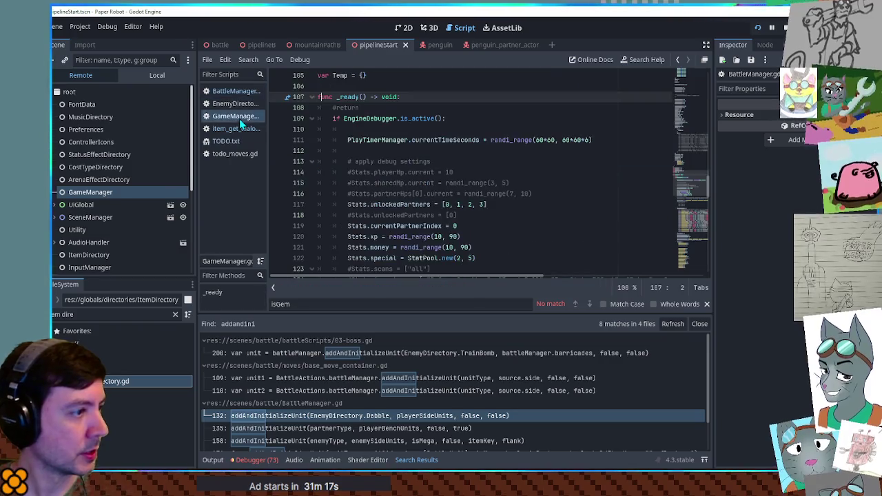
scroll(392, 201, down, 7)
scroll(482, 193, up, 15)
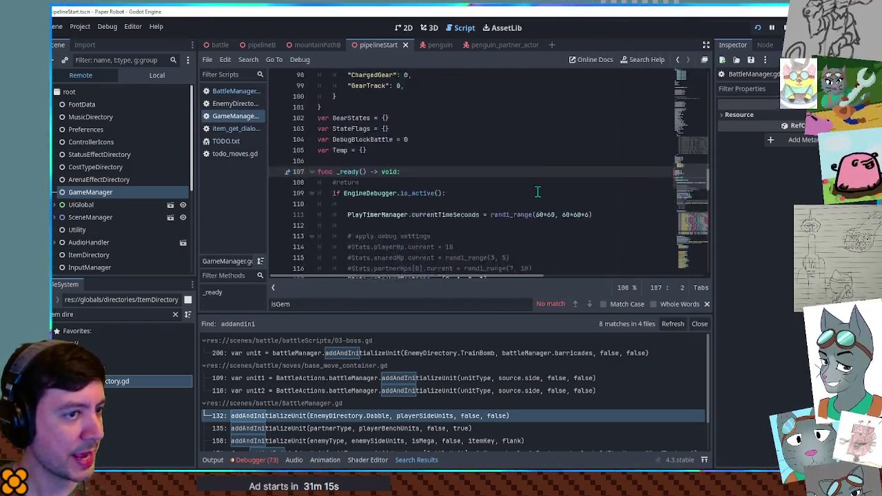
scroll(458, 193, up, 5)
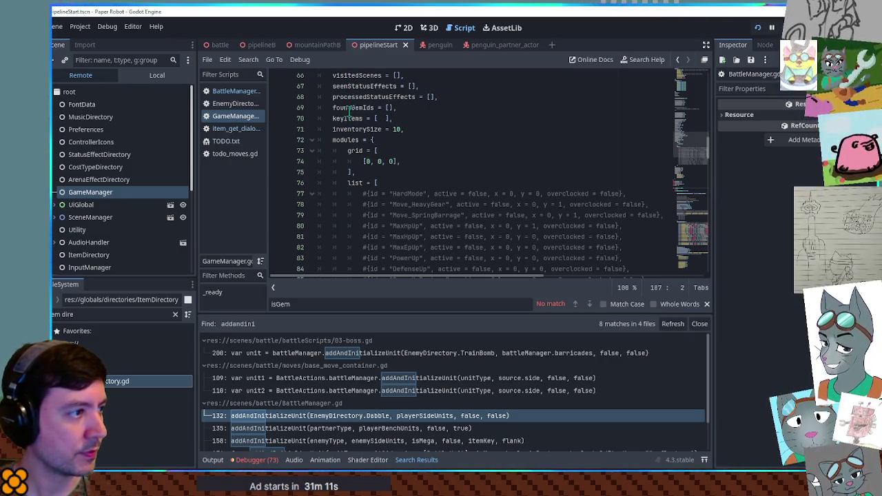
scroll(350, 111, up, 3)
double_click(352, 129)
key(ctrl+c)
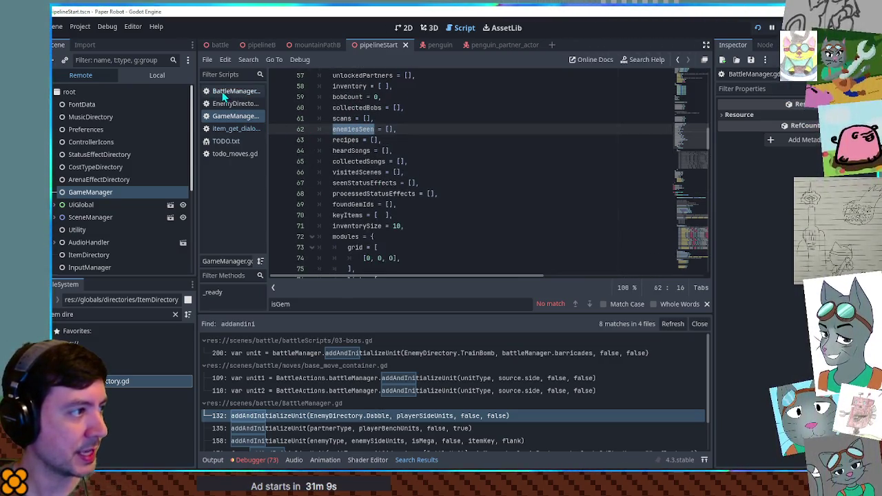
click(224, 92)
double_click(435, 161)
key(ctrl+d)
key(ctrl+v)
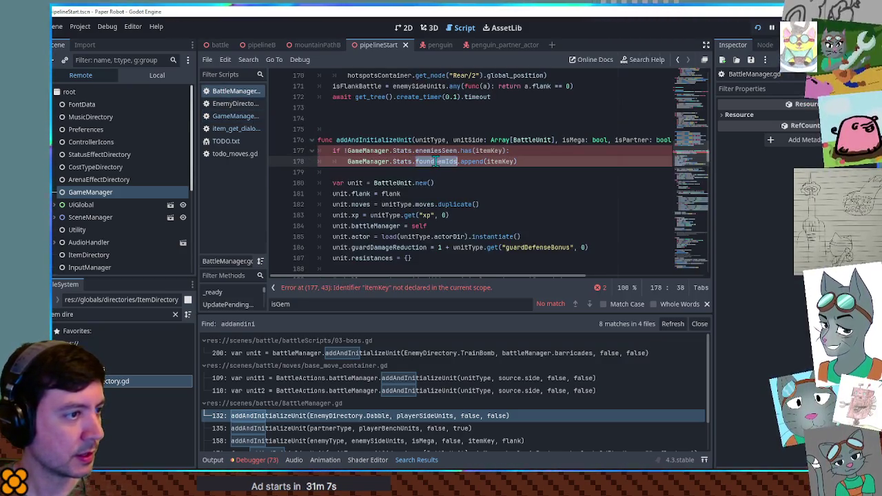
Step: Replace both itemKey references with unitType.id
double_click(440, 140)
key(ctrl+c)
double_click(499, 150)
key(ctrl+v)
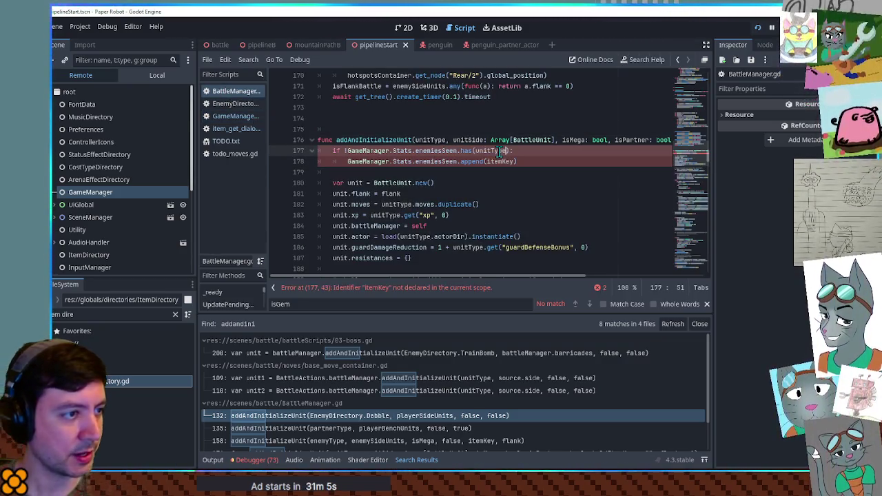
double_click(499, 151)
key(ctrl+c)
double_click(502, 161)
key(ctrl+v)
text(.id)
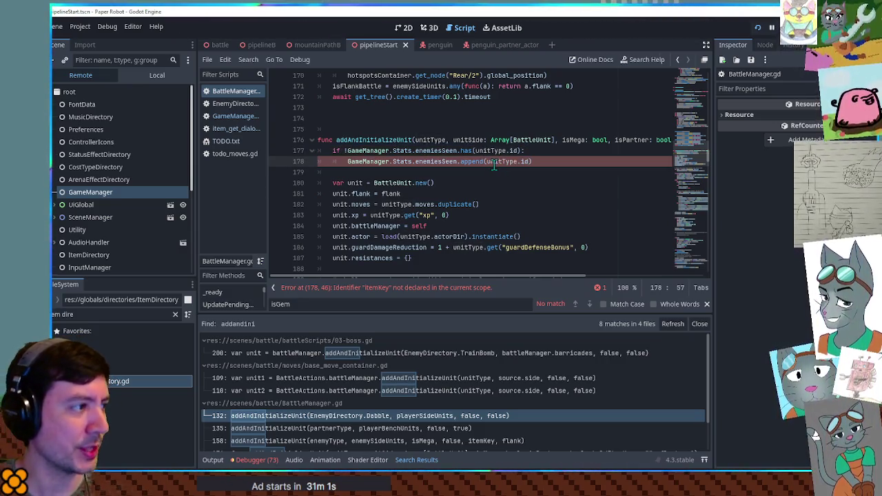
click(175, 314)
Step: Open EnemyDirectory.gd to check how enemyType.id is assigned, then close it
text(enemydi)
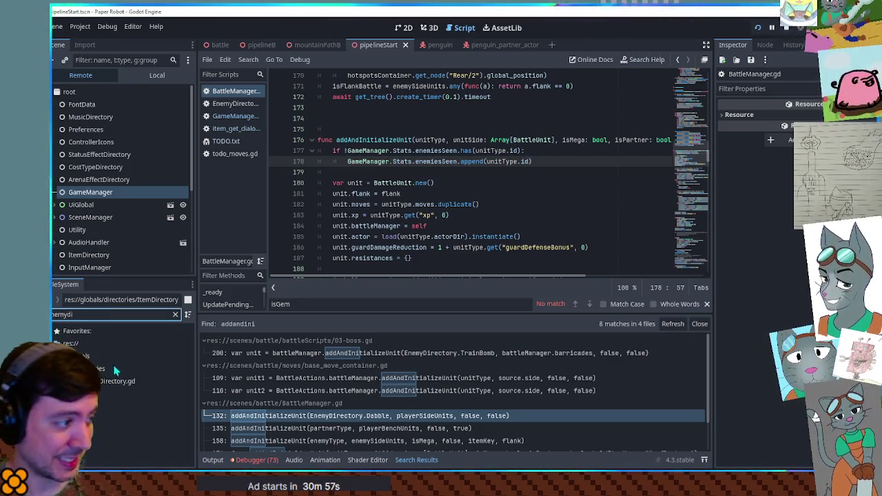
double_click(114, 371)
double_click(114, 381)
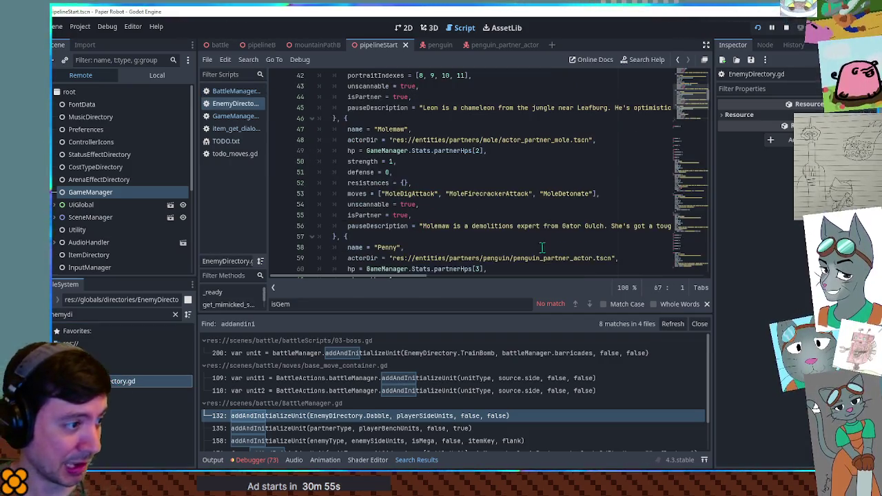
drag(690, 99, 695, 288)
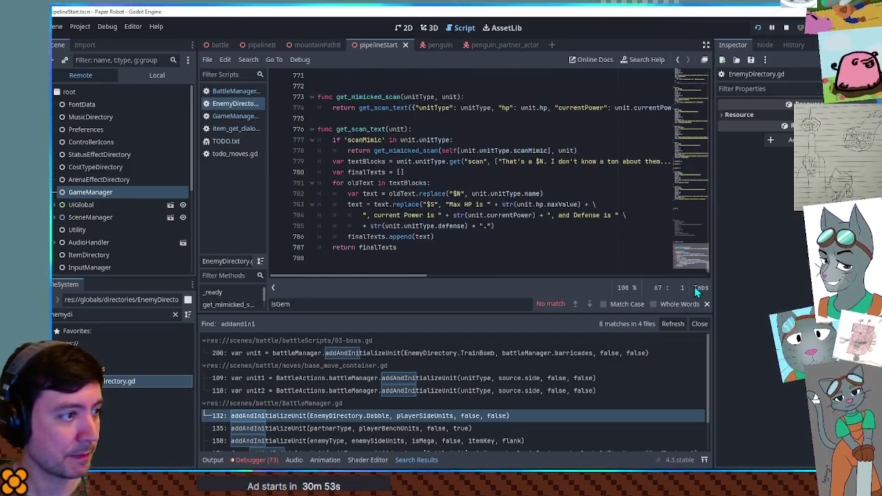
scroll(400, 183, up, 6)
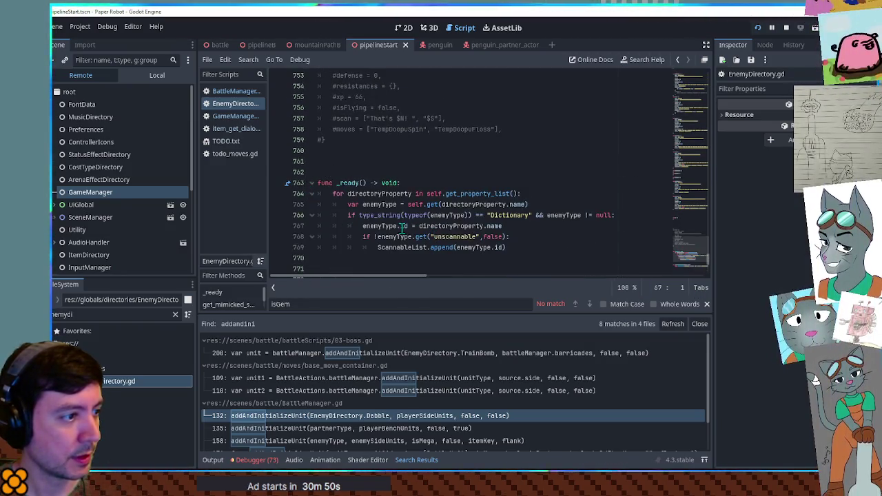
double_click(389, 226)
double_click(404, 227)
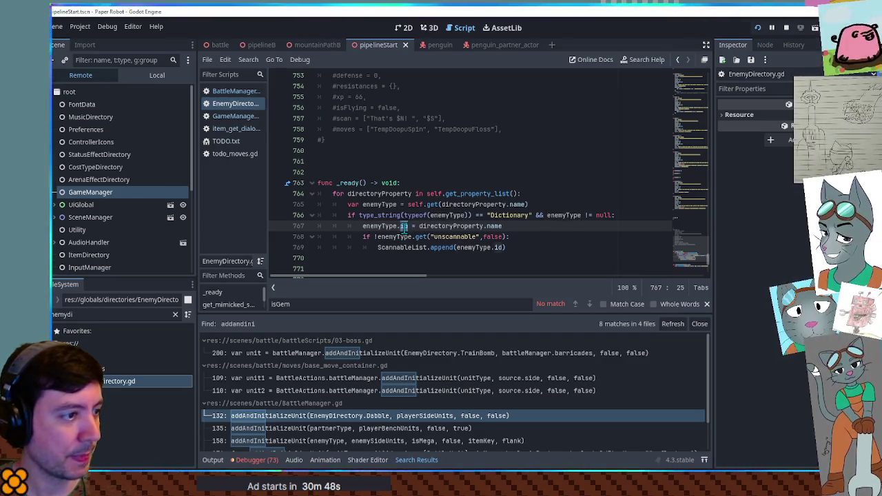
middle_click(229, 103)
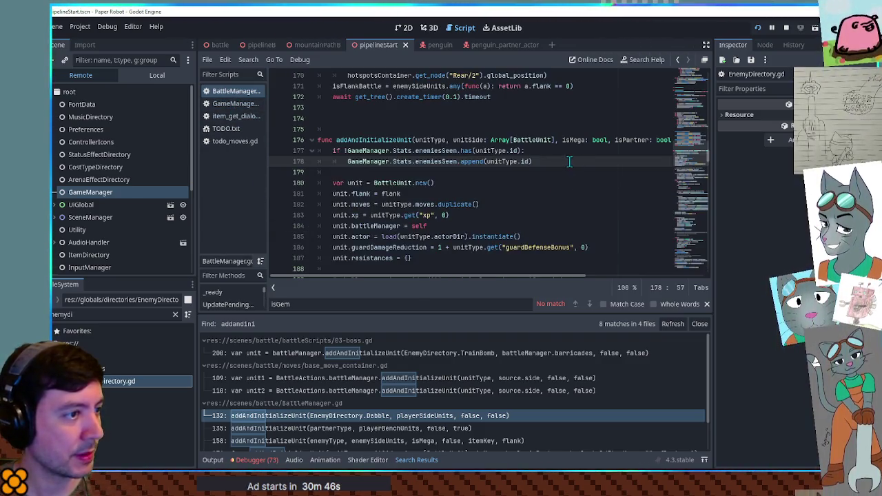
Step: Filter the FileSystem dock with 'databa'
double_click(441, 161)
click(111, 314)
key(ctrl+a)
text(databa)
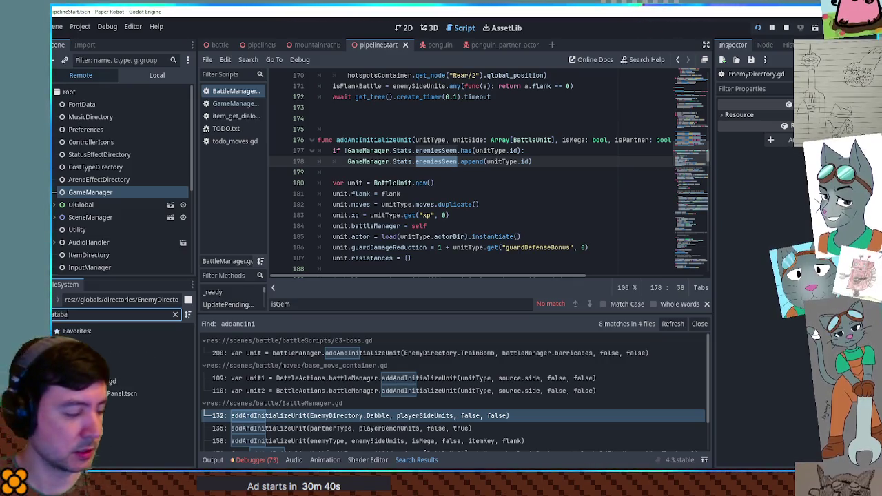
Step: Open databank.gd, search 'enemy', and jump to the setupScanLog definition
click(101, 385)
double_click(100, 385)
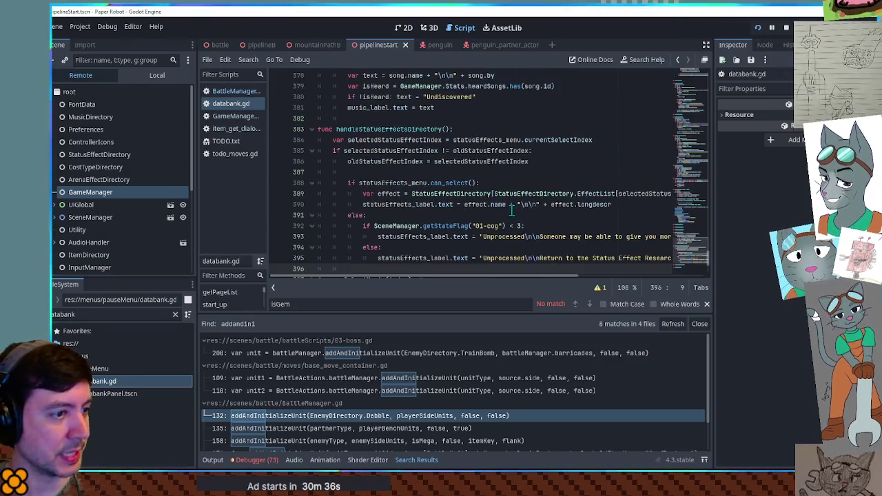
key(ctrl+f)
text(enemy)
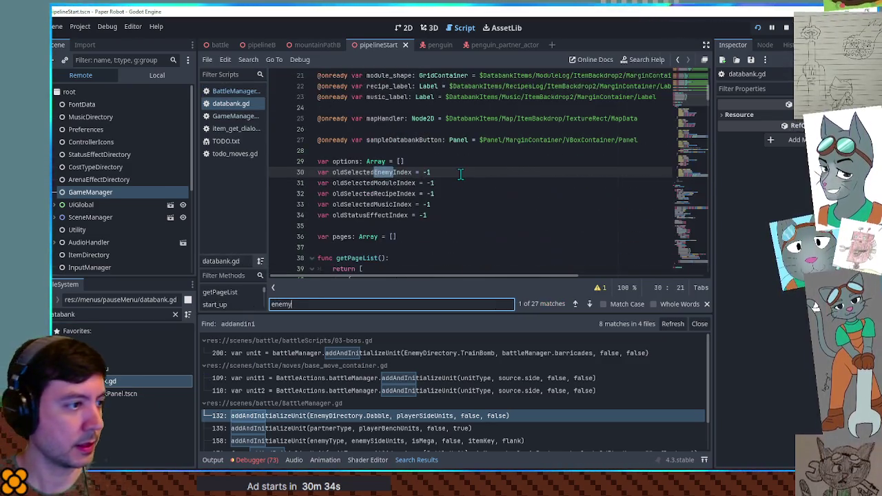
key(Return)
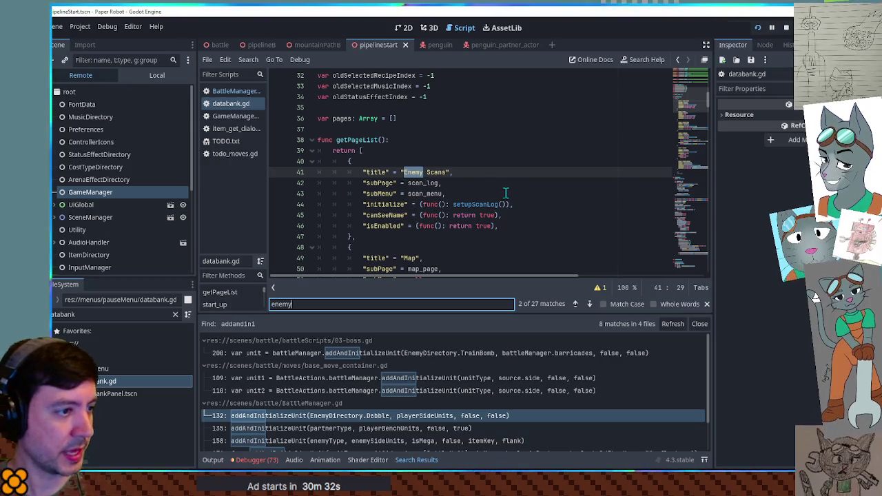
click(478, 204)
ctrl+click(478, 204)
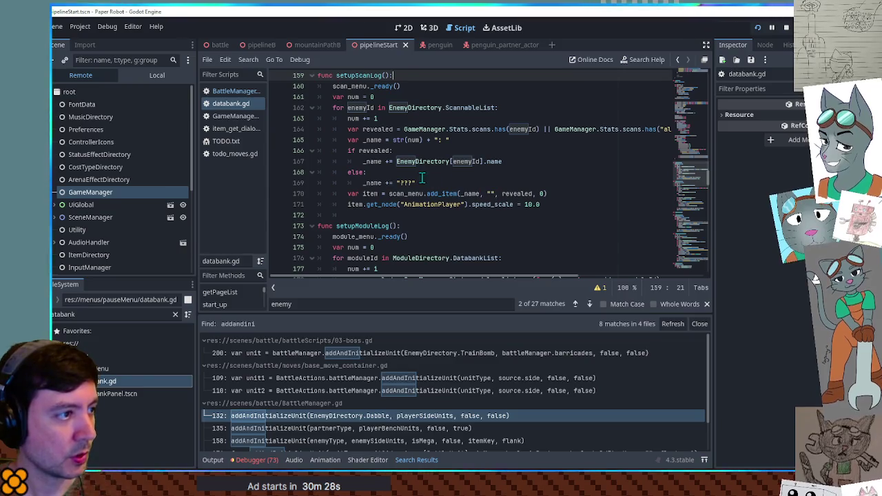
double_click(376, 129)
mouse_move(461, 275)
mouse_down()
mouse_move(530, 282)
mouse_move(453, 275)
mouse_move(422, 286)
mouse_move(444, 282)
mouse_up()
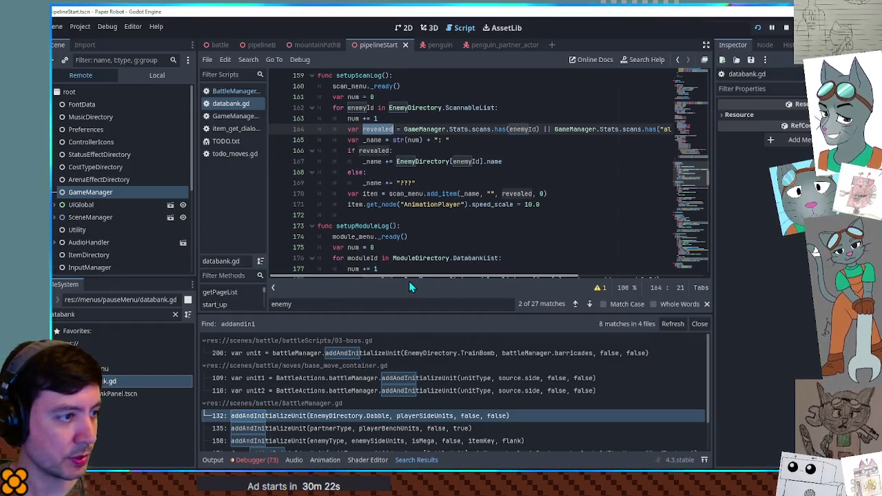
scroll(409, 281, right, 3)
scroll(449, 284, left, 3)
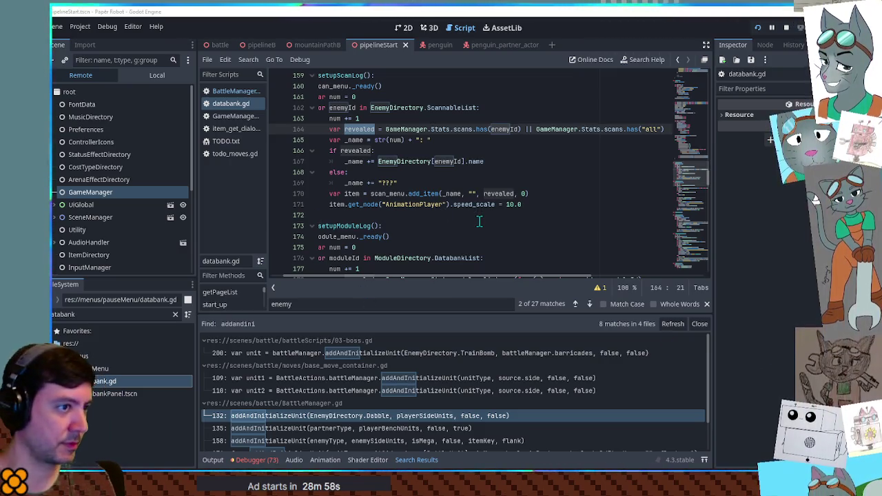
Step: Rename the revealed variable to scanned on lines 164, 166 and 170
scroll(524, 284, right, 1)
scroll(524, 283, right, 5)
scroll(524, 283, left, 8)
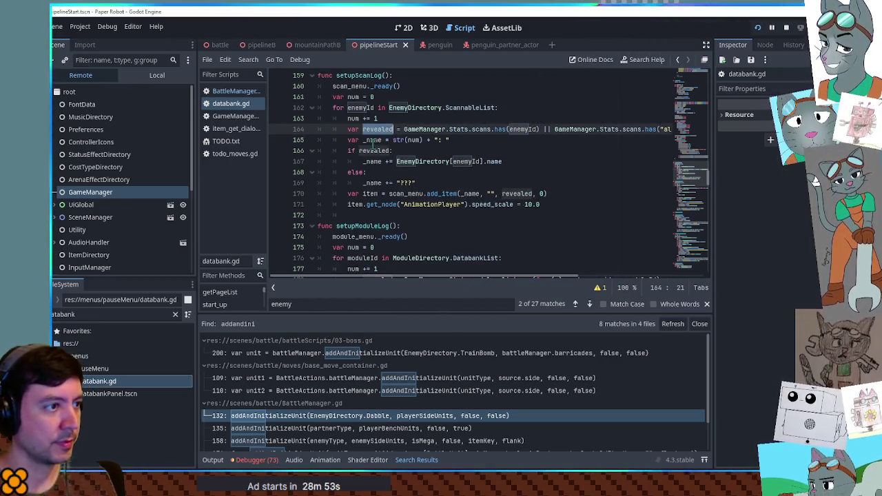
text(scanned)
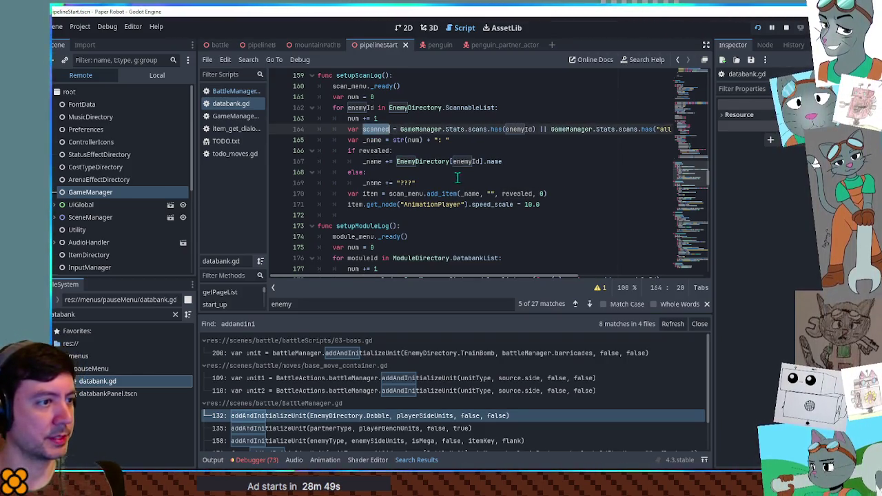
click(518, 194)
double_click(519, 194)
text(scanned)
double_click(373, 150)
text(scanned)
Step: Duplicate the scanned line as a new seen variable on line 165
click(396, 129)
key(ctrl+shift+d)
click(373, 140)
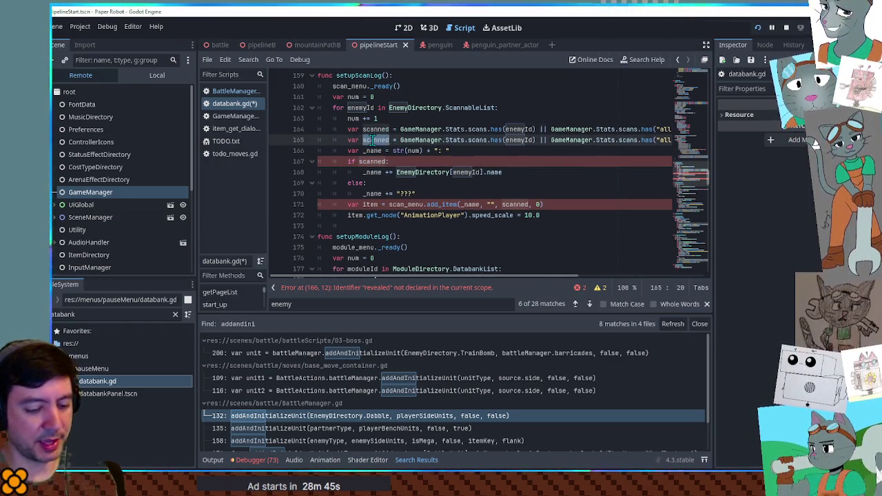
double_click(373, 140)
text(seen)
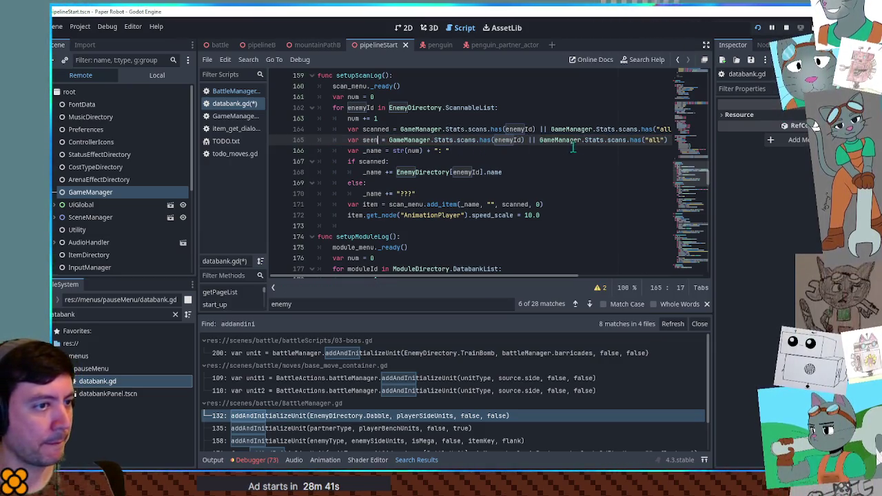
Step: Replace both 'scans' on line 165 with enemiesSeen
click(235, 116)
click(234, 104)
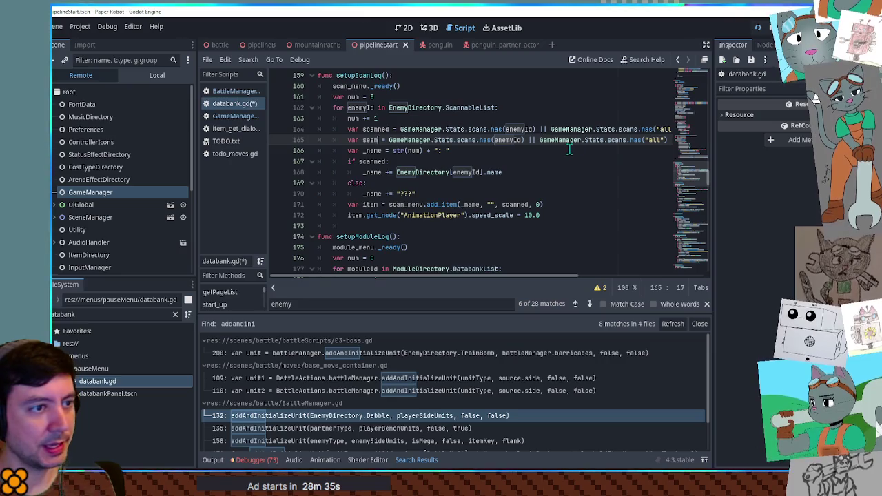
double_click(612, 140)
alt+double_click(466, 140)
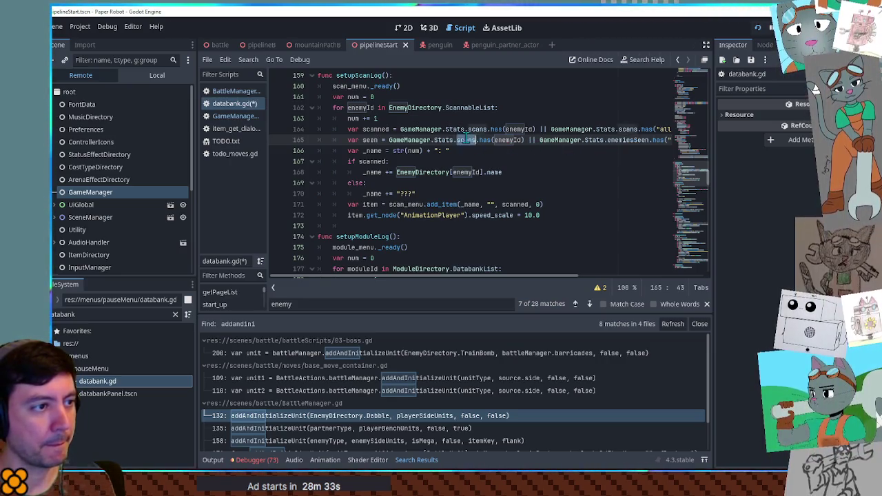
key(ctrl+v)
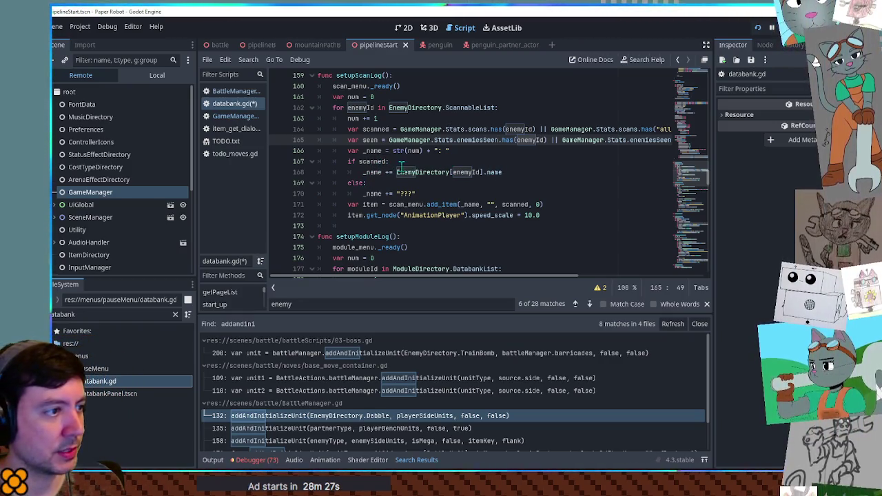
Step: Change line 167 to 'if scanned || seen:' and rerun the game
click(388, 161)
text(|| seen)
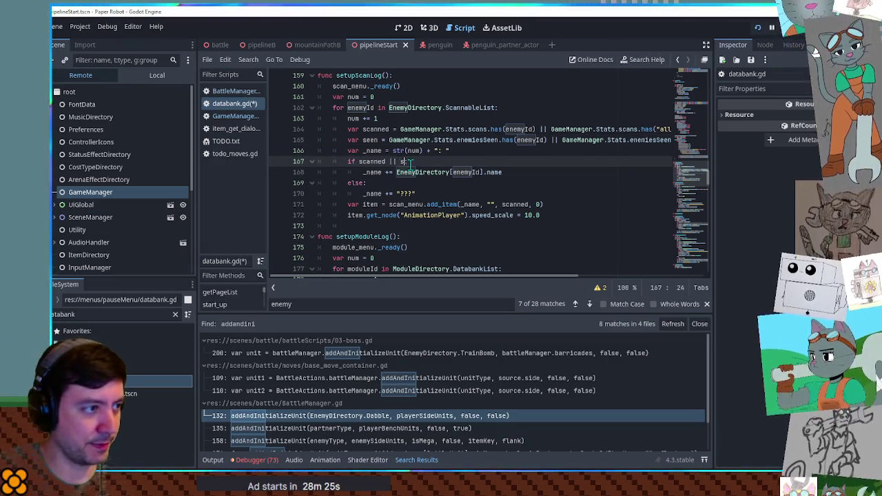
click(518, 141)
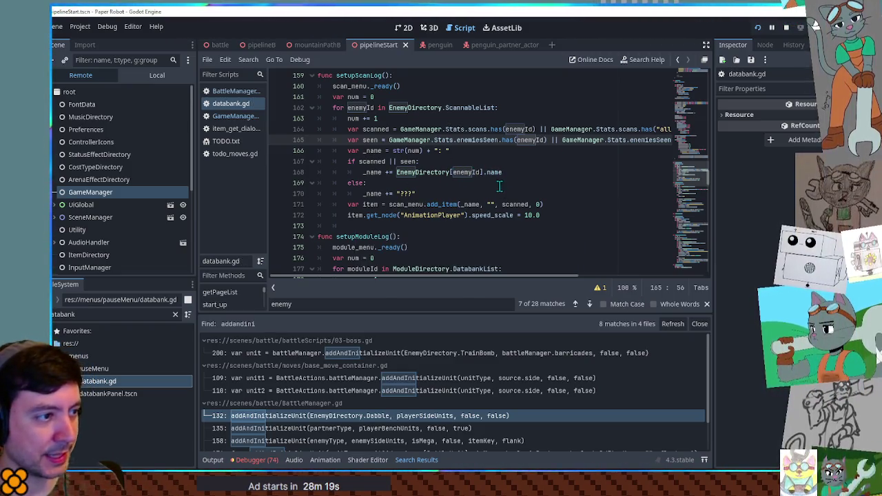
key(F5)
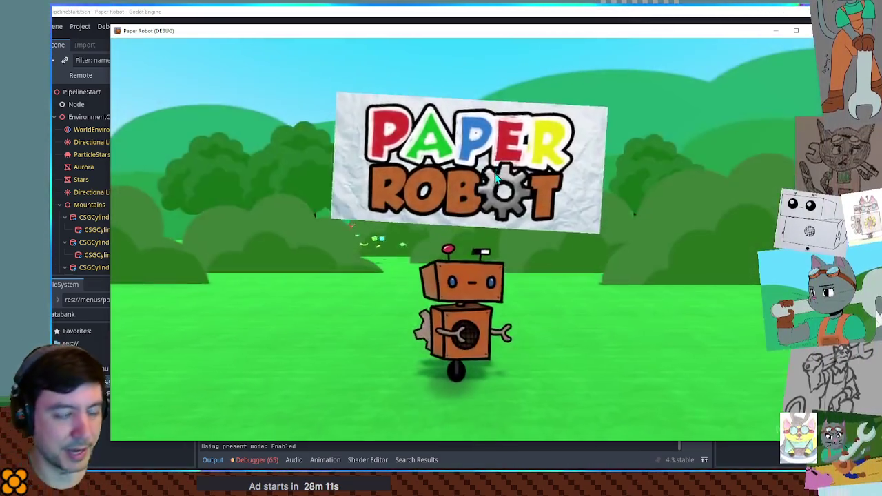
Step: Load File 1 and open the pause menu's Databank Enemy Scans list
key(space)
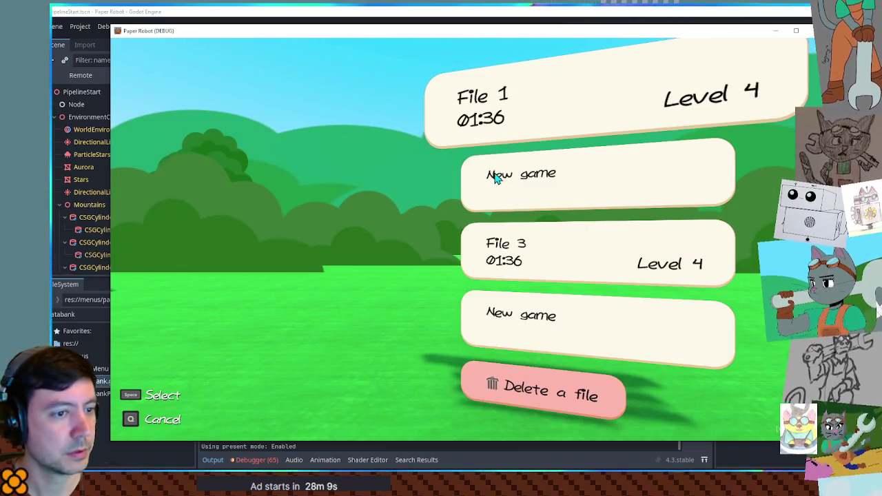
key(space)
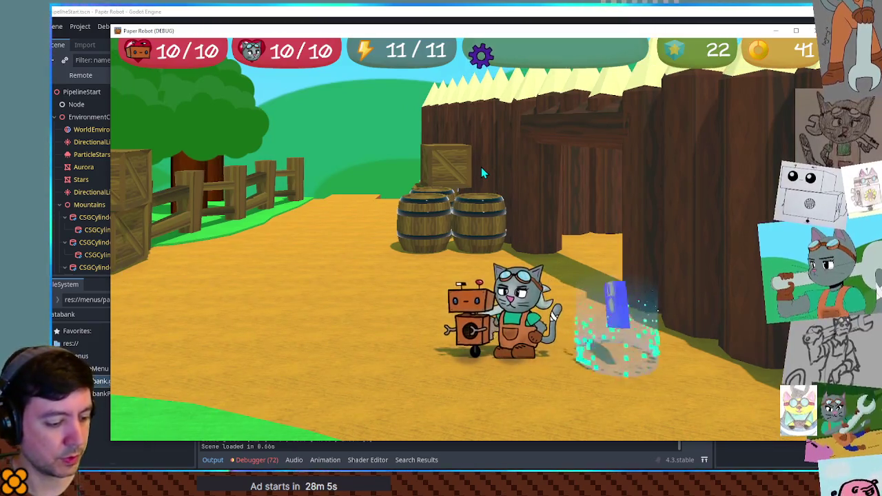
key(Escape)
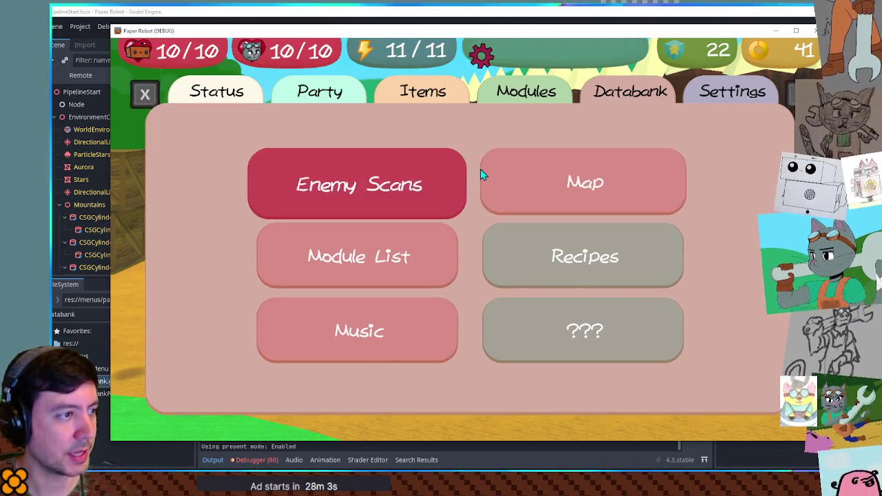
key(space)
Step: Browse the enemy entries, close the pause menu, and walk the player left and right
key(Down)
key(Down)
key(Down)
key(Down)
key(Up)
key(Up)
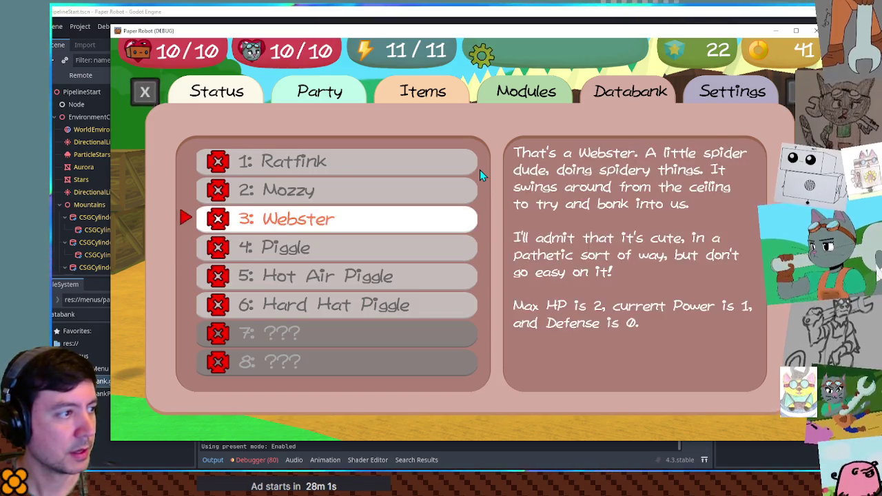
key(Down)
key(Down)
key(Down)
key(Down)
key(Down)
key(Down)
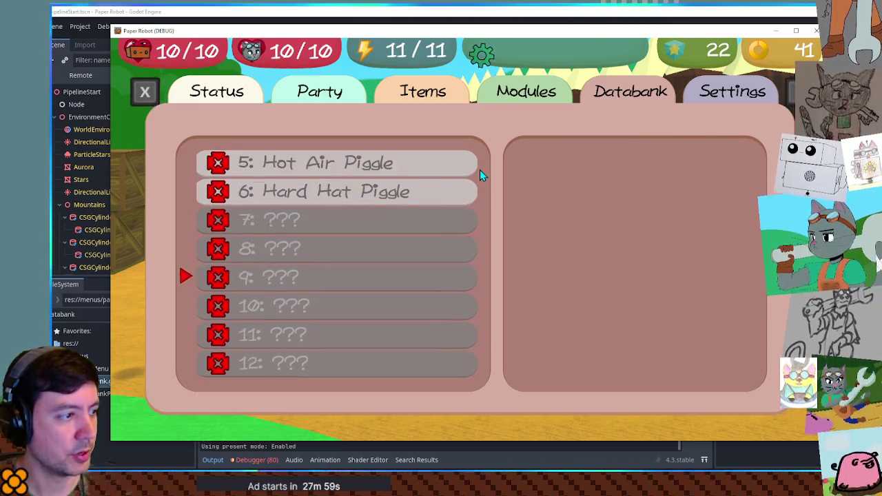
key(Down)
key(Down)
key(Down)
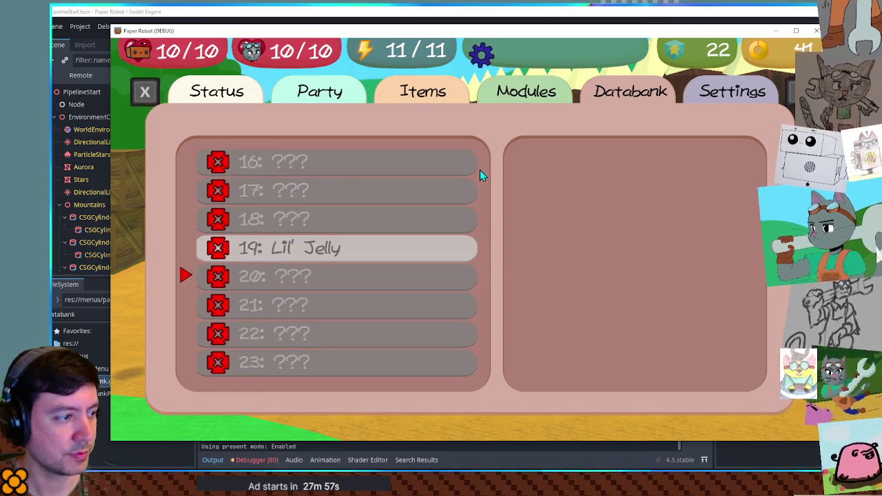
key(Escape)
key(a)
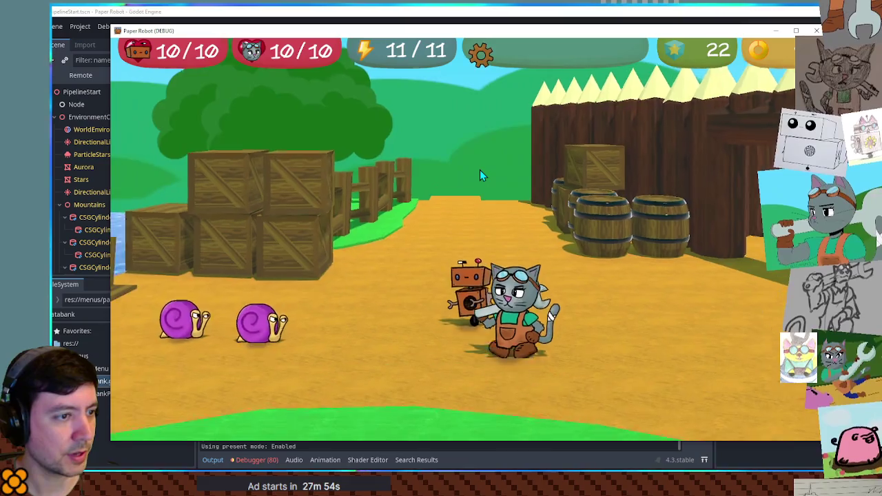
key(d)
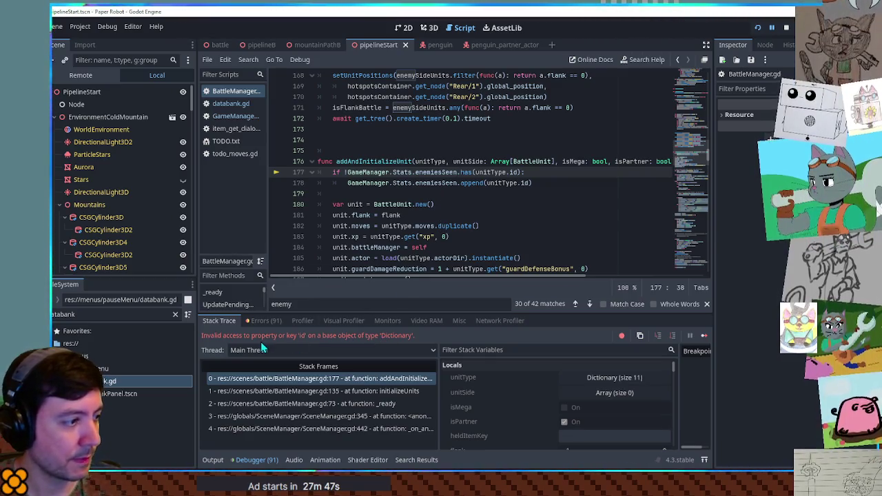
Step: Replace unitType.id with unitType.get("id", "") on lines 177 and 178 of BattleManager.gd
click(513, 204)
mouse_move(501, 175)
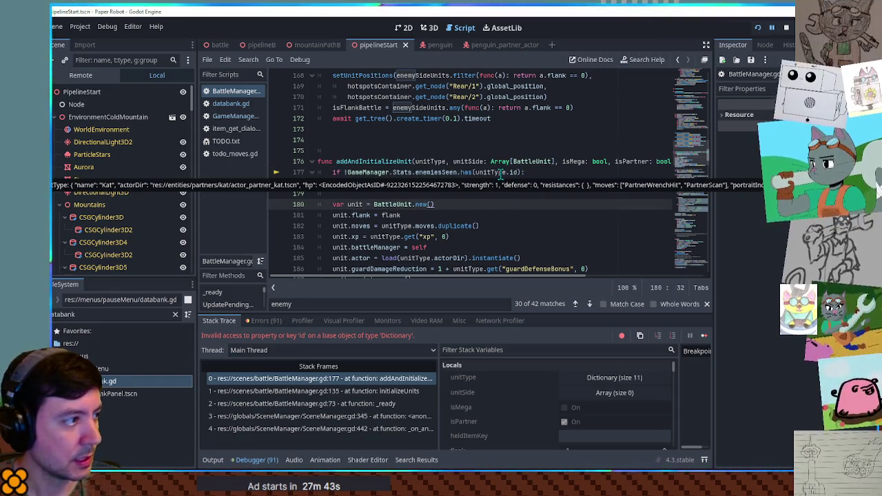
click(502, 173)
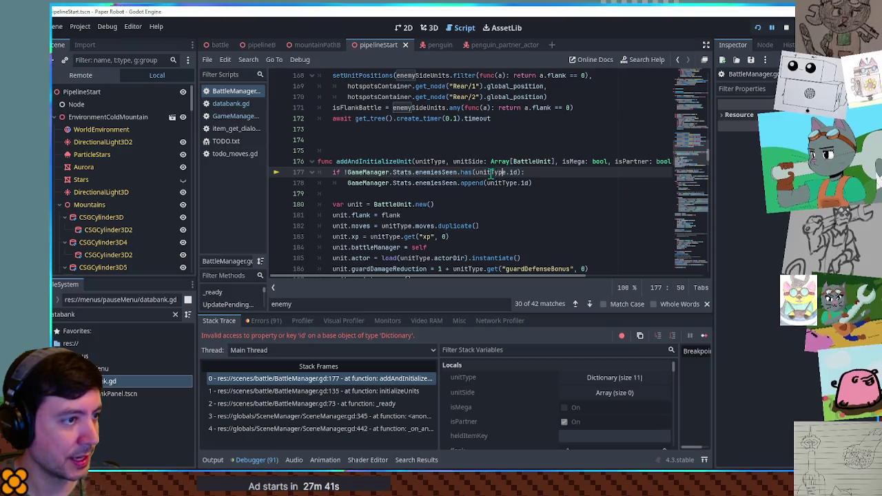
mouse_move(490, 173)
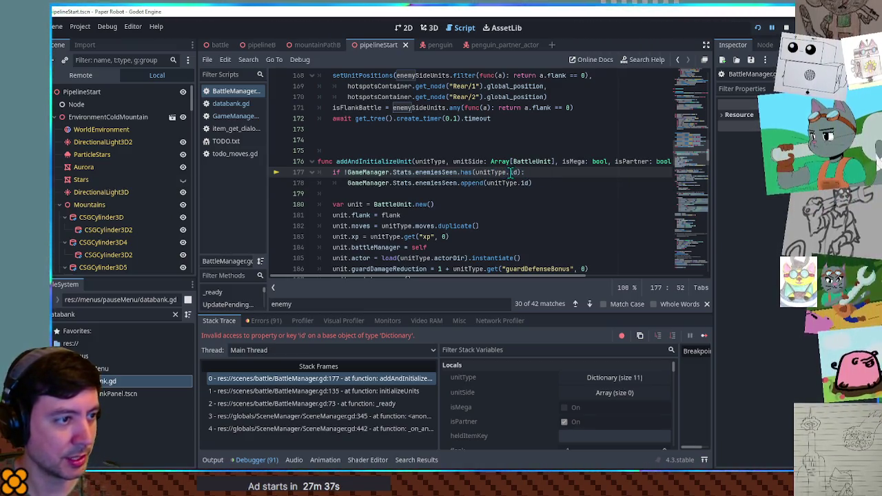
text(get("id)
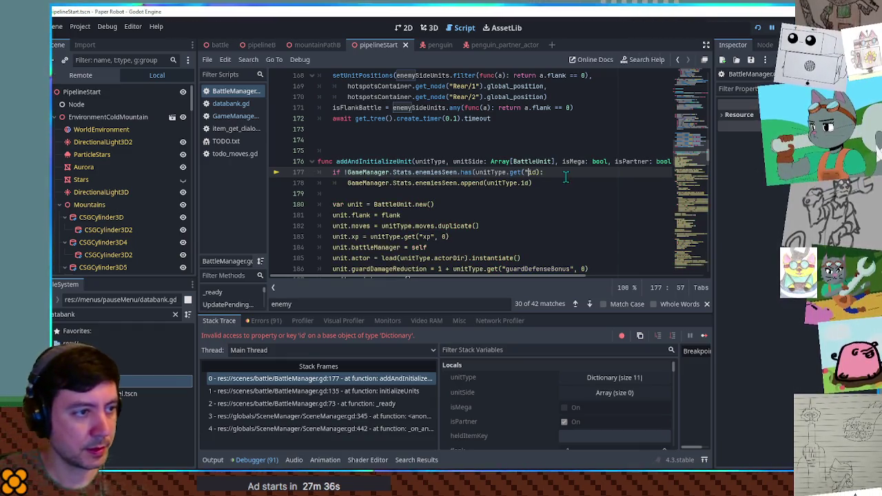
text(""_)
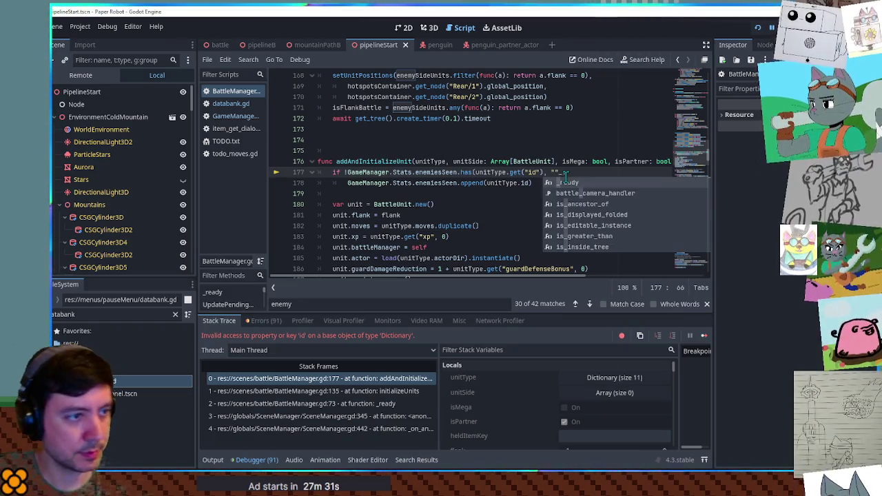
key(BackSpace)
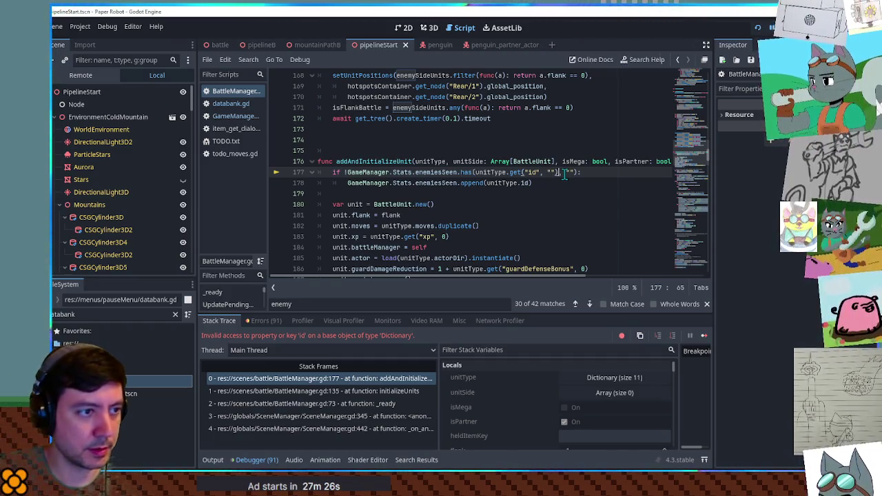
key(Delete)
key(Delete)
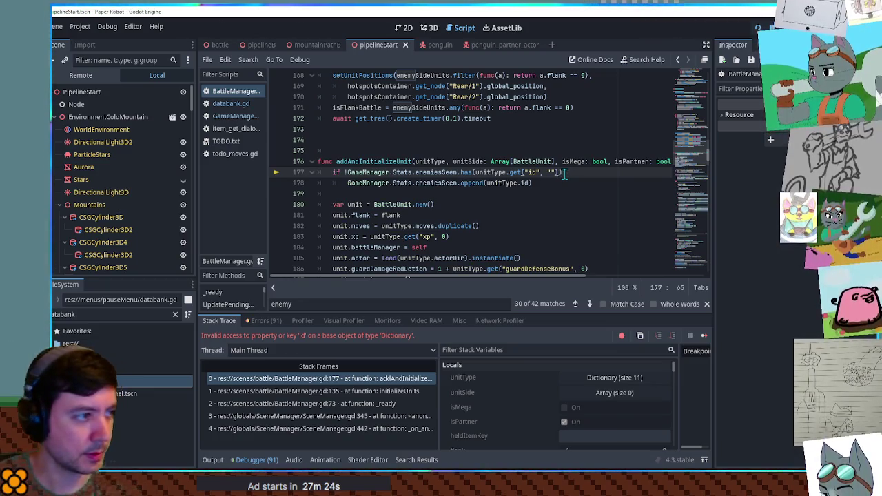
drag(510, 173, 555, 172)
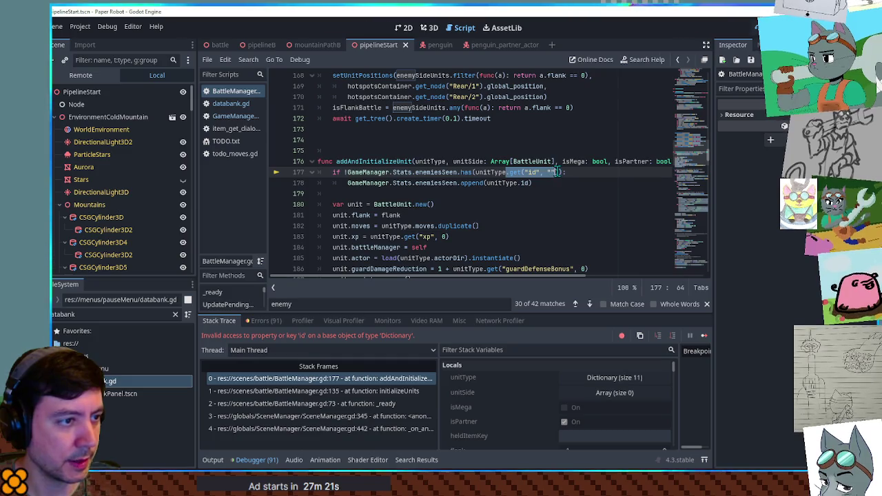
double_click(524, 183)
text(get("id", ""))
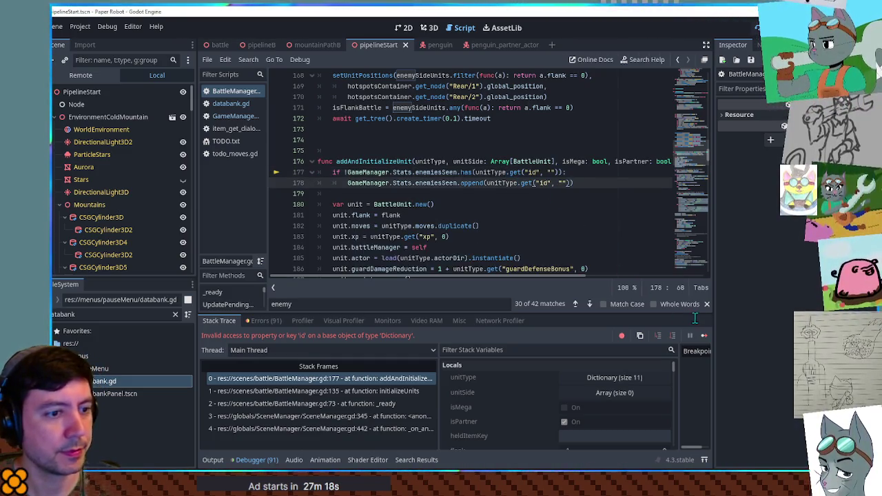
Step: Resume the paused game with the debugger's Continue button past the breakpoint and errors
click(703, 337)
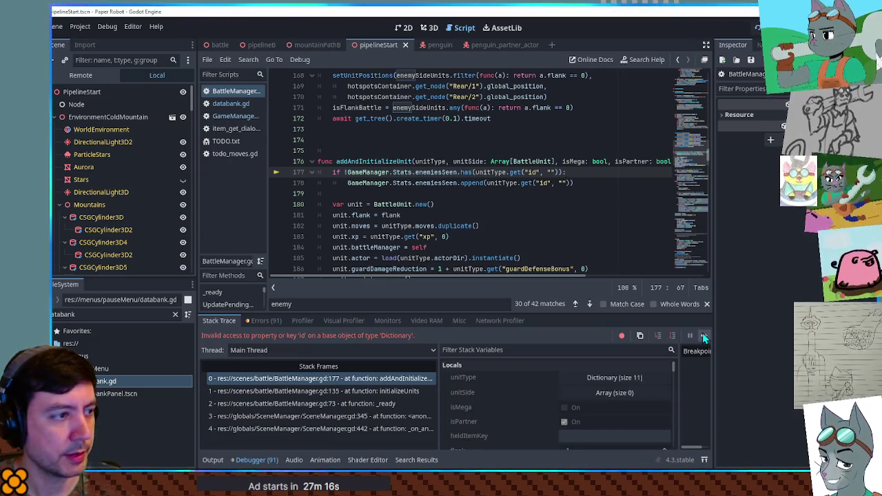
click(704, 337)
click(704, 335)
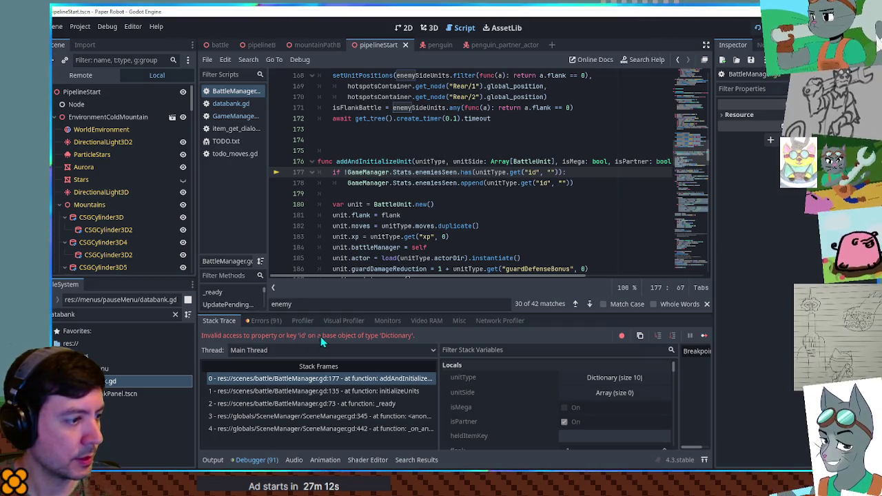
click(592, 161)
mouse_move(486, 176)
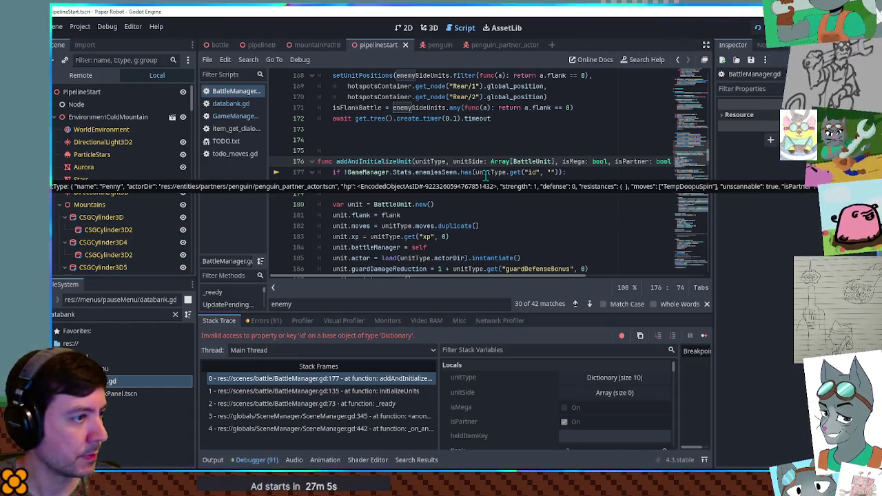
click(486, 176)
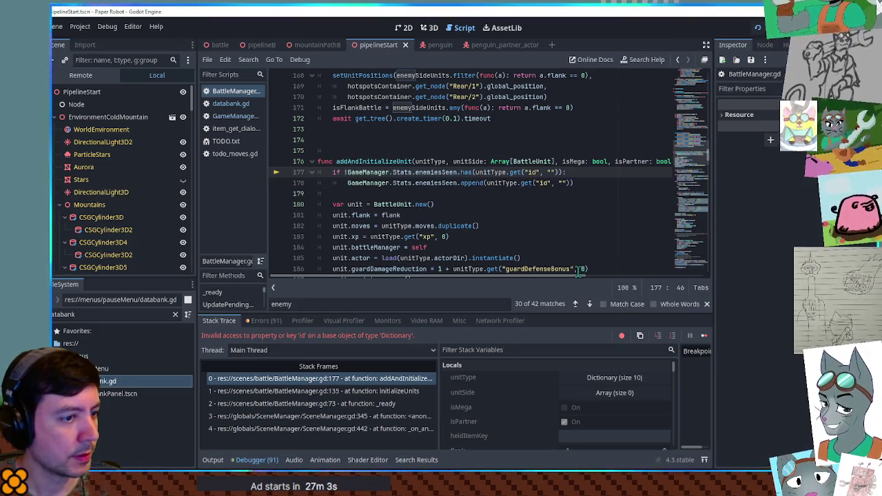
click(704, 336)
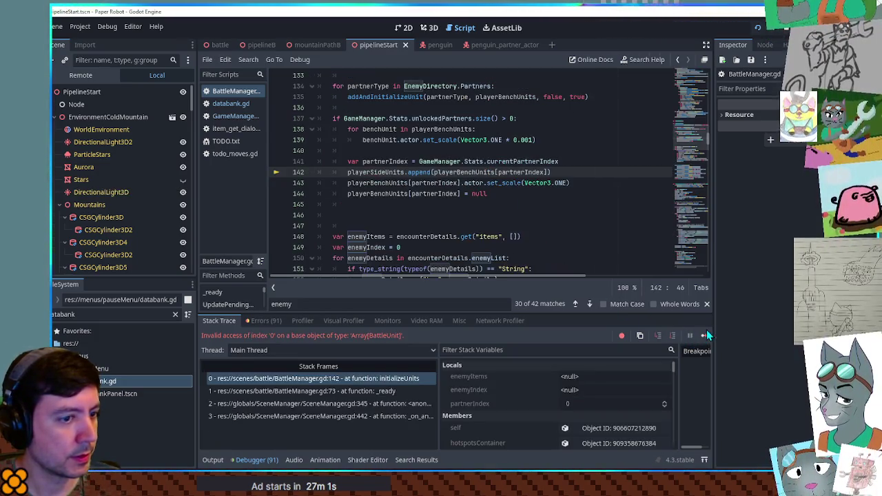
Step: Continue past the new error, then relaunch the project with F5 from blank line 146
click(706, 333)
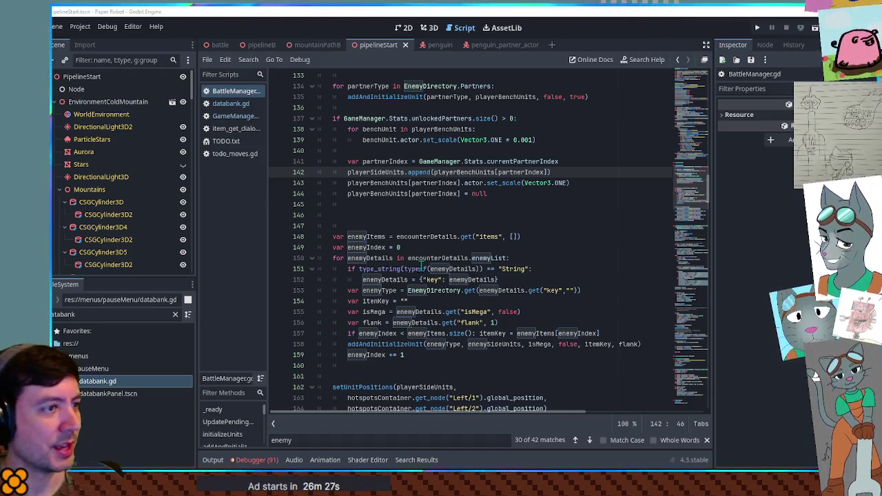
click(475, 237)
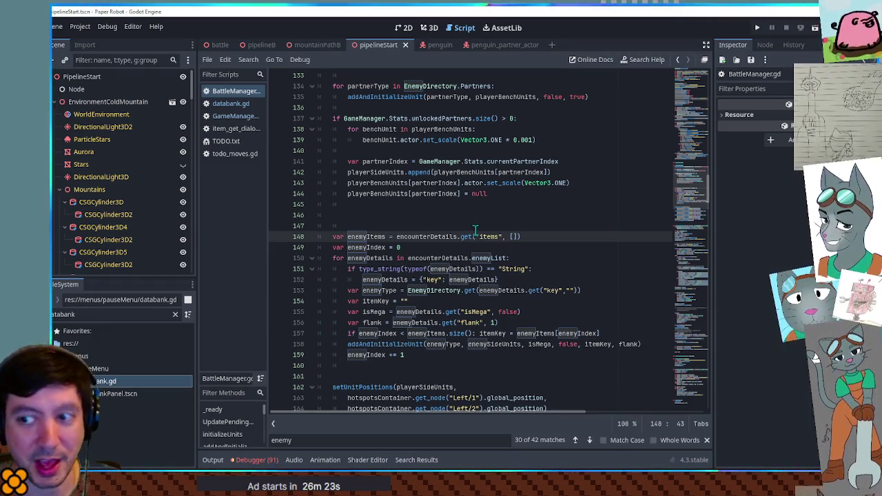
click(479, 213)
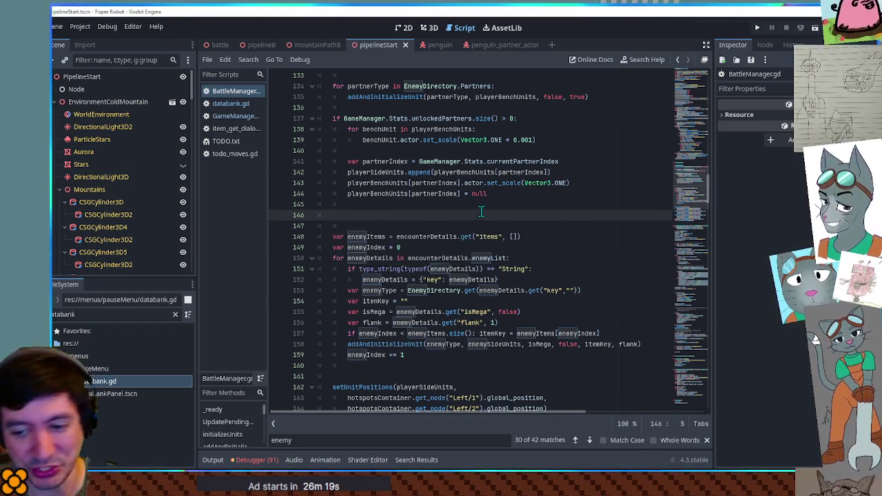
key(F5)
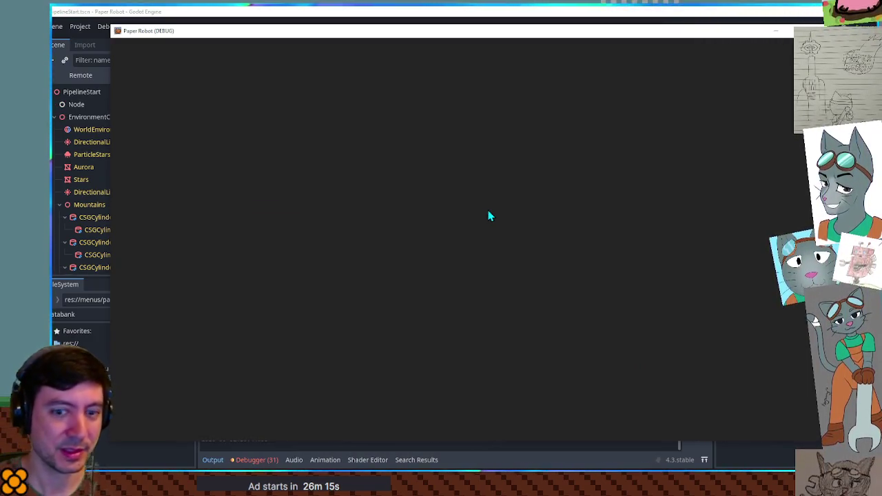
Step: Skip the title screen into the snail battle, then stop the game with F8
key(space)
key(space)
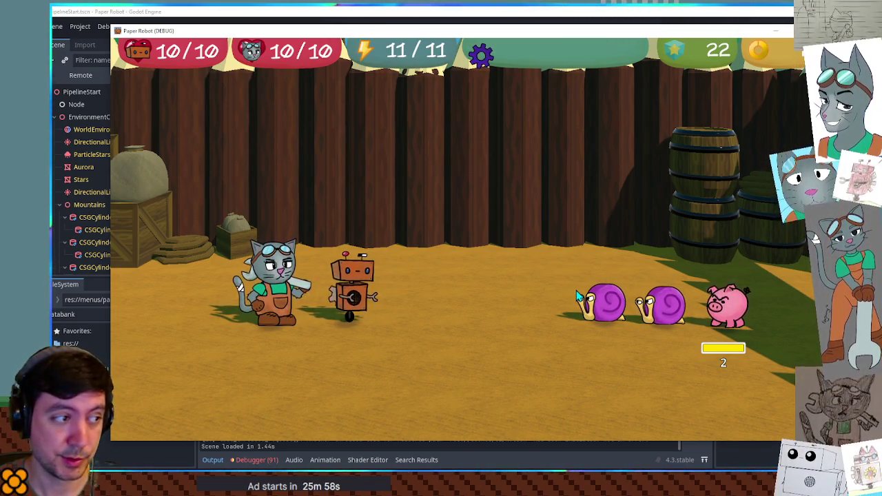
key(F8)
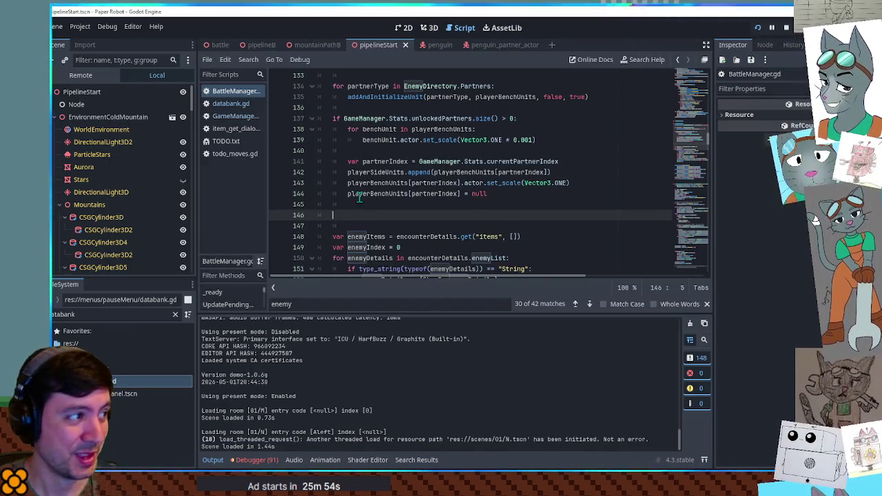
Step: Revert recent edits, stop the game, and select the enemiesSeen check on lines 177–178
key(ctrl+z)
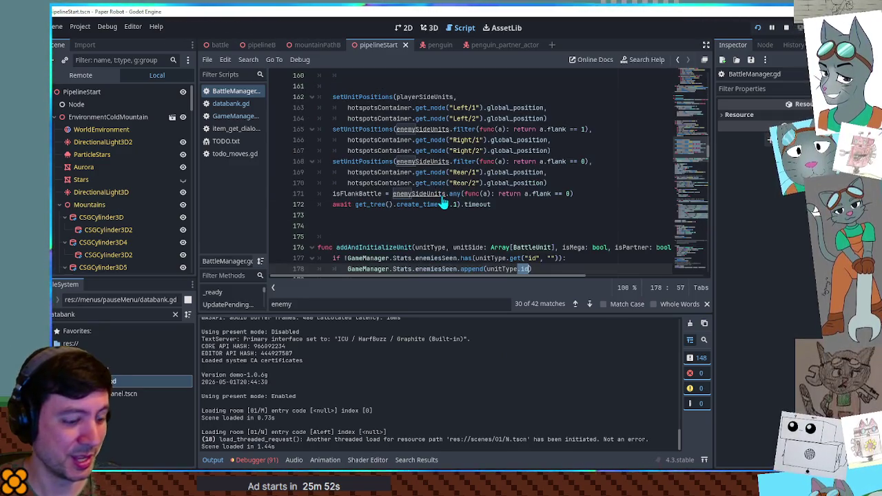
key(ctrl+z)
scroll(467, 249, down, 2)
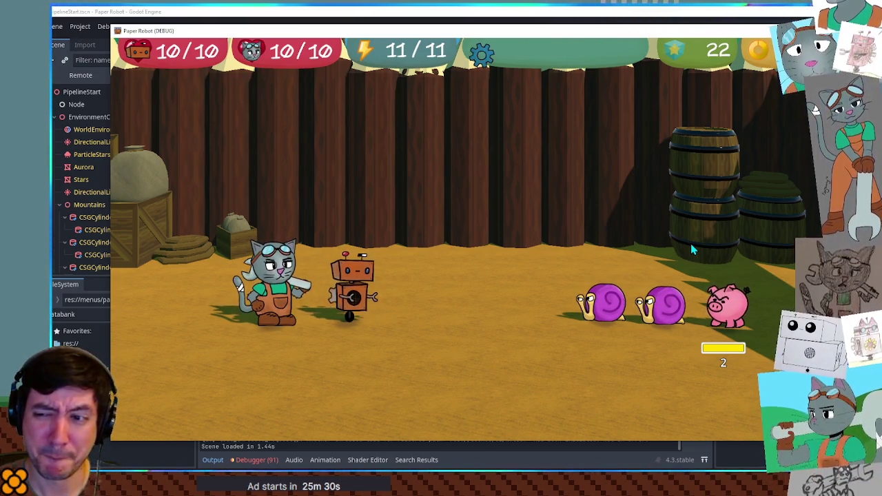
key(F8)
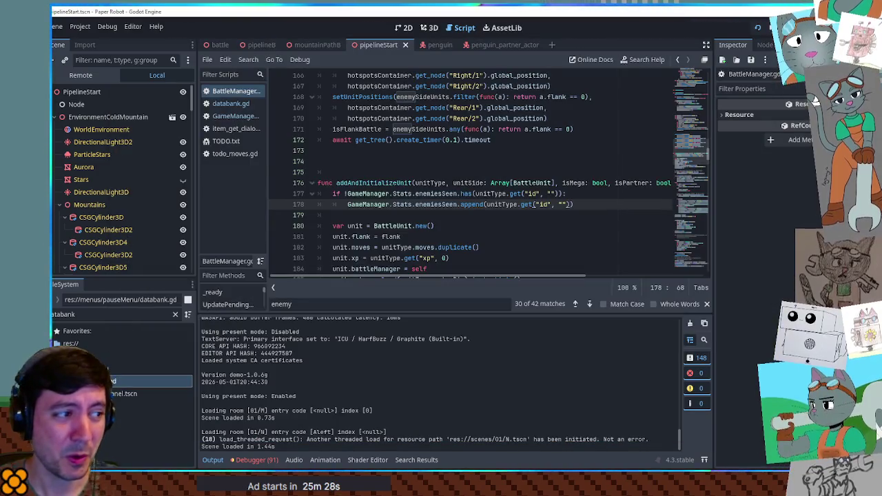
scroll(351, 193, down, 1)
scroll(351, 193, down, 1)
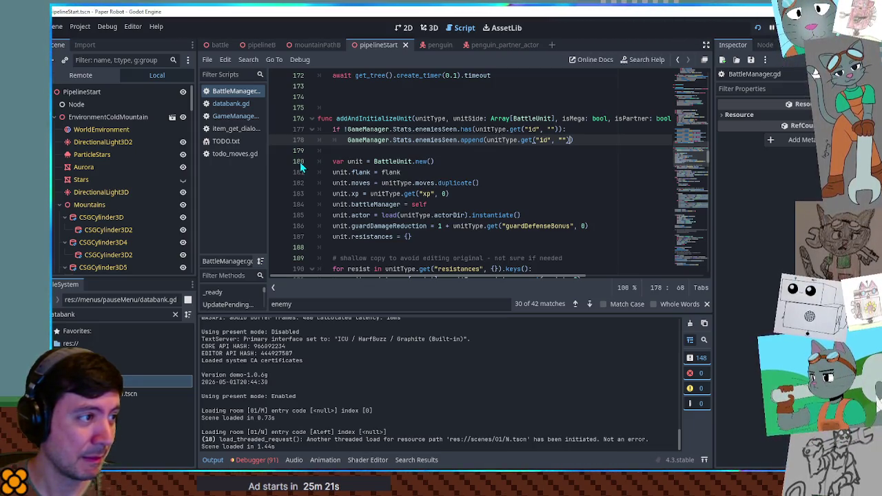
mouse_move(333, 129)
mouse_down()
mouse_move(406, 145)
mouse_move(623, 146)
mouse_up()
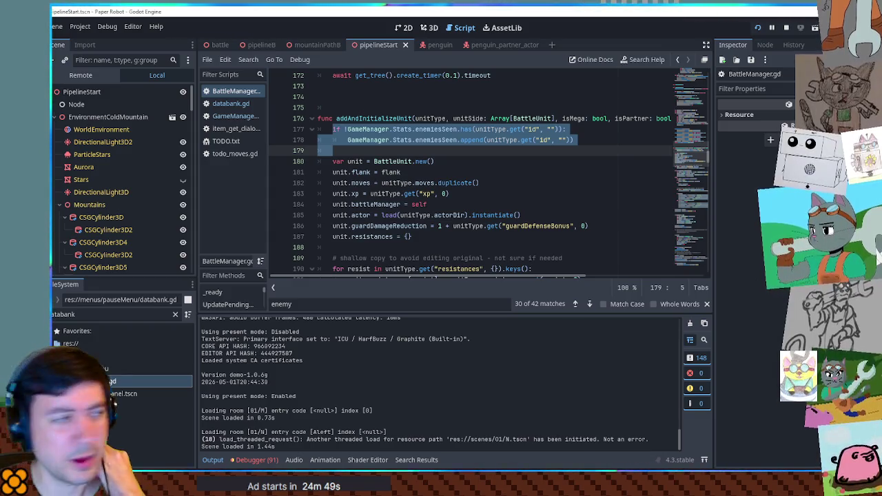
Step: Filter the FileSystem dock with 'battven' and select BattleEvents.gd
click(114, 314)
text(batt)
text(ven)
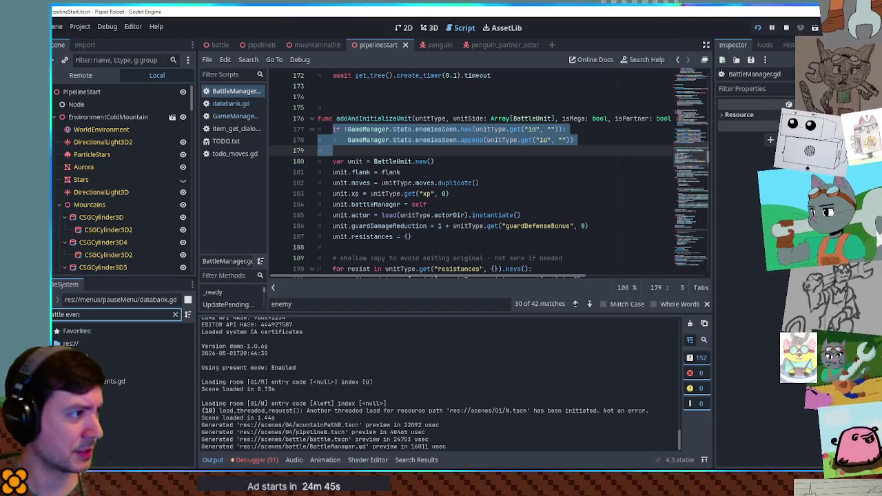
click(117, 381)
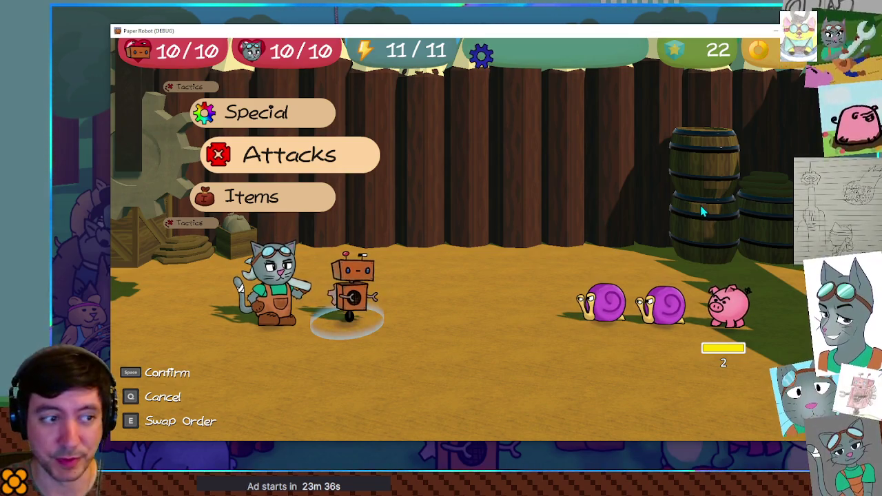
Step: Choose Run away under Tactics and mash Space to escape the snail battle
key(Down)
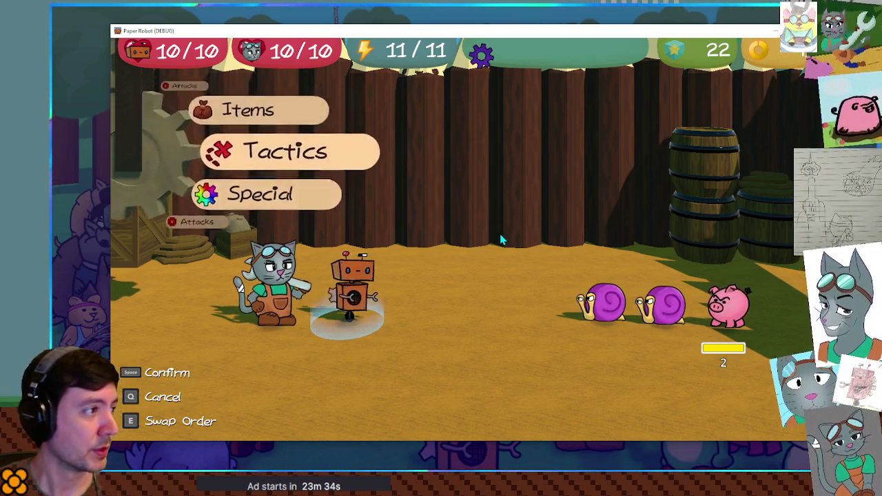
key(space)
key(Down)
key(Down)
key(space)
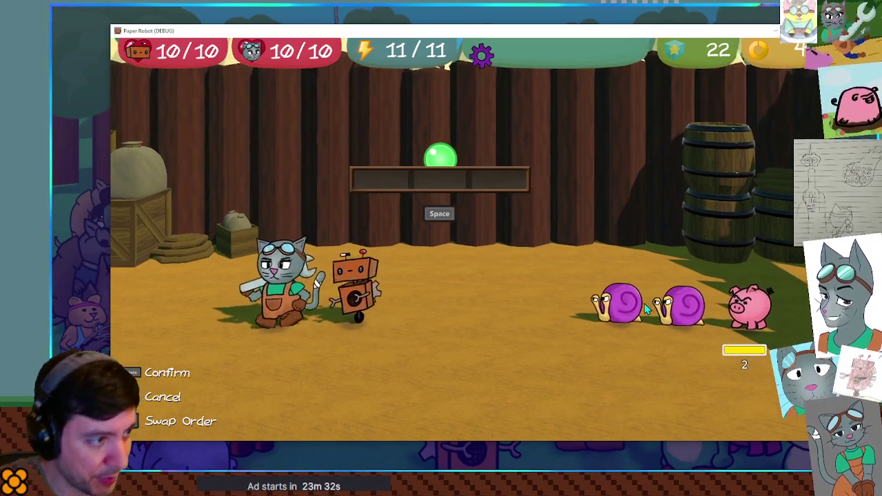
key(space)
key(space)
key(space)
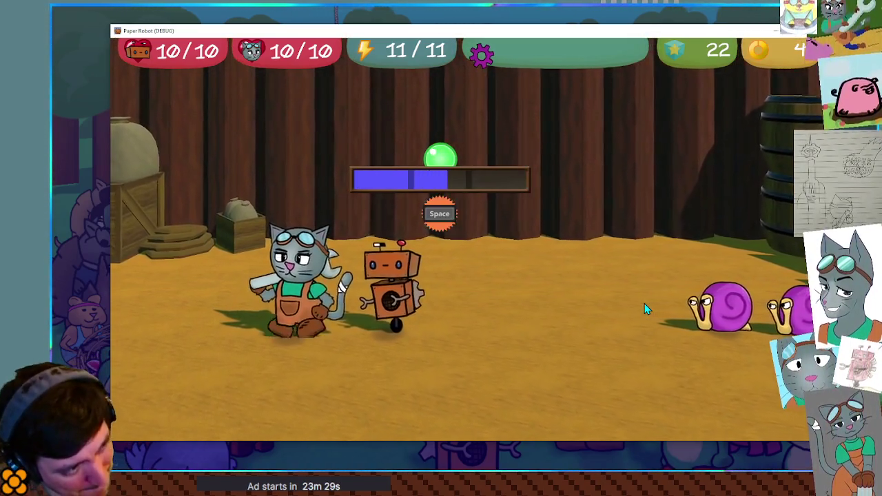
key(space)
key(space)
key(space)
key(space)
key(space)
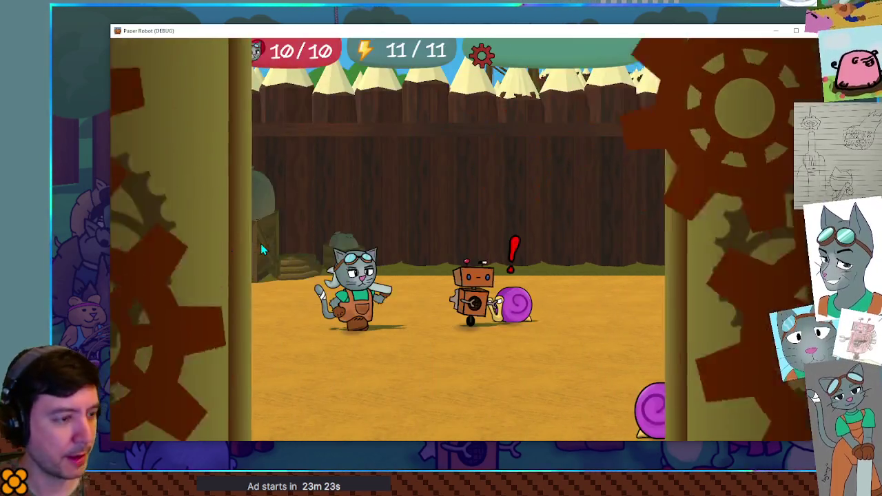
Step: Walk left out the fort gate and open the Databank from the pause menu
key(Left)
key(Left)
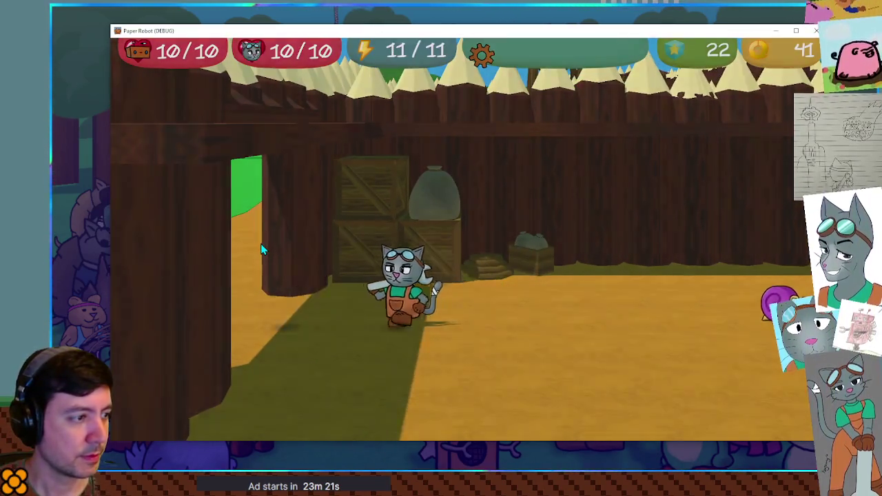
key(Left)
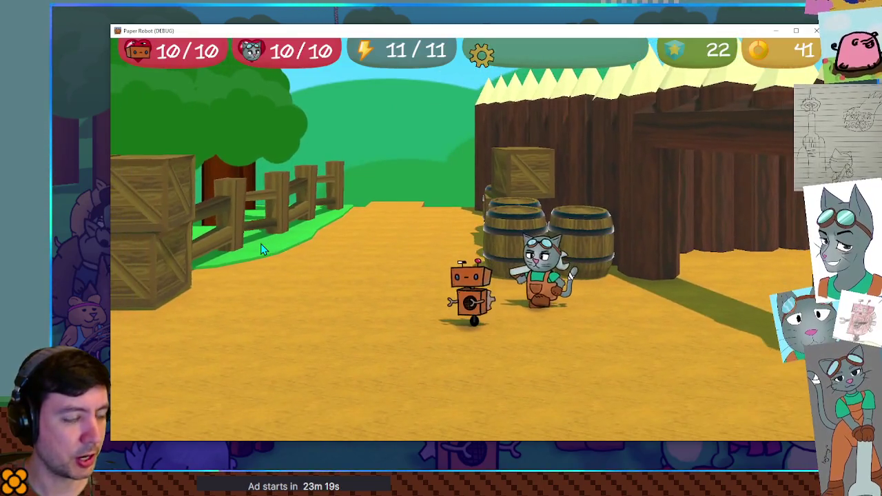
key(Escape)
key(Return)
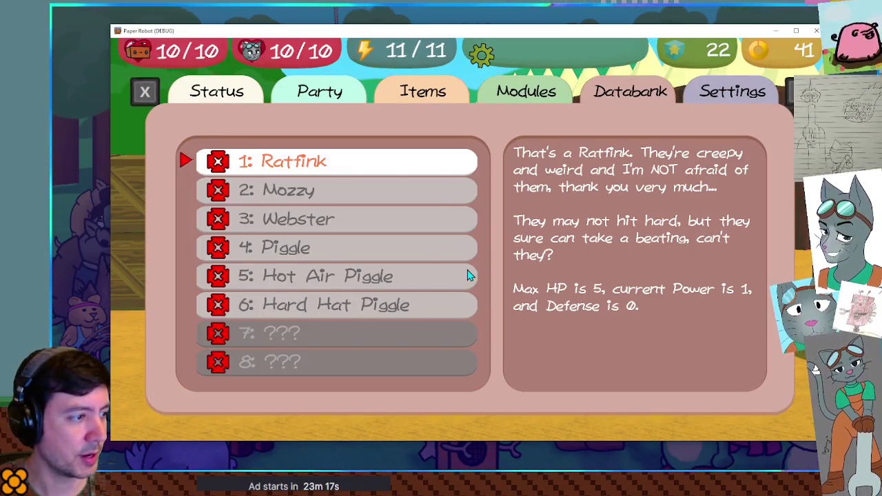
Step: Browse the Databank entries, inspecting Snail Scout and Hard Hat Piggle, then switch back to the editor
key(Down)
key(Down)
key(Down)
key(Down)
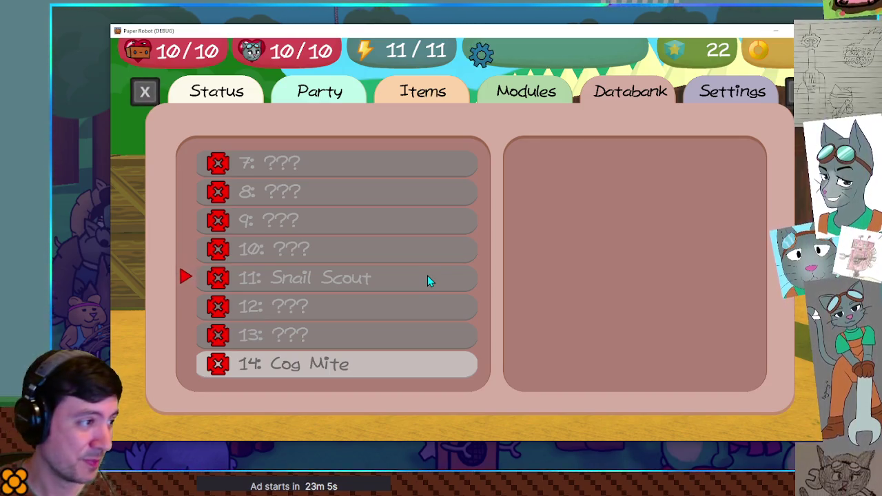
key(Up)
key(Up)
key(Down)
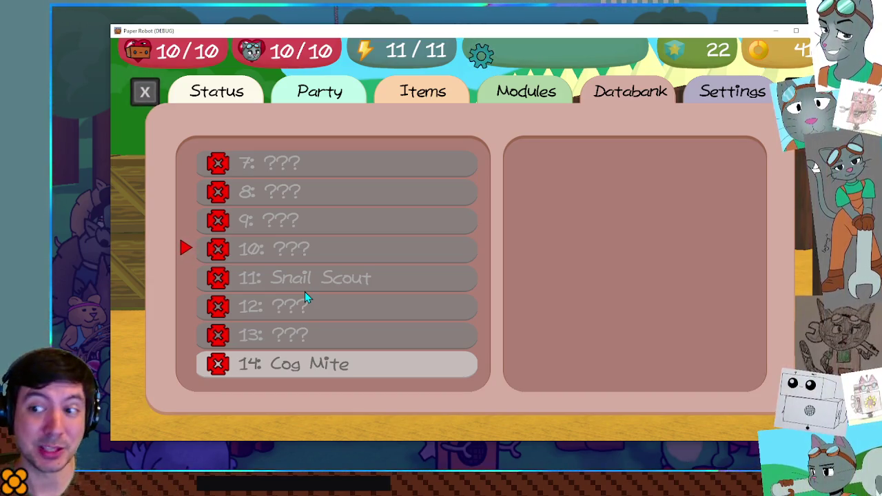
key(Down)
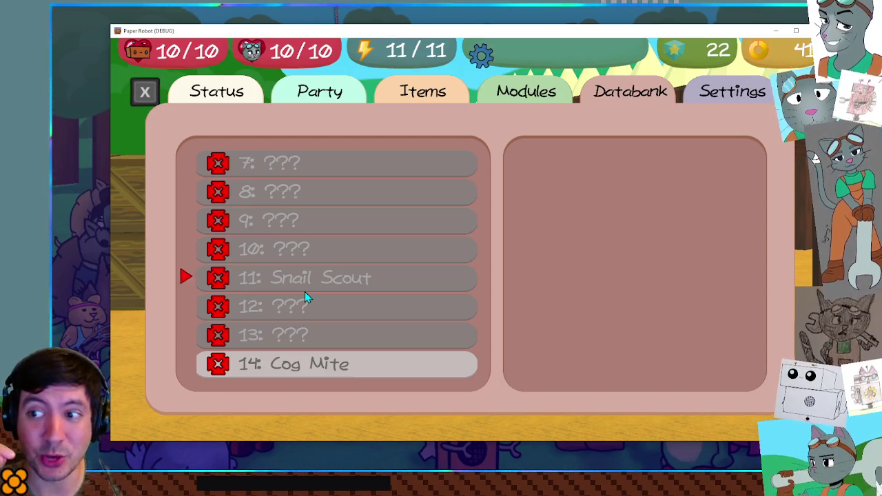
key(Up)
key(Up)
key(Up)
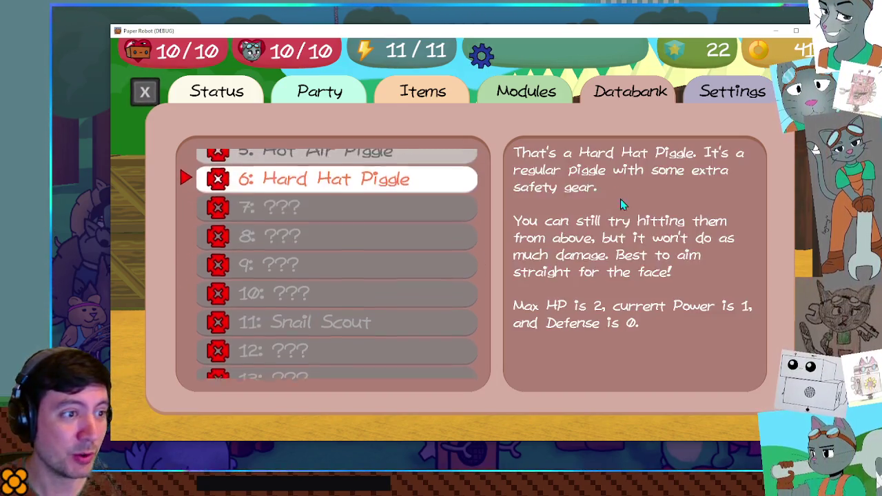
key(Down)
key(Down)
key(Down)
key(Down)
key(Down)
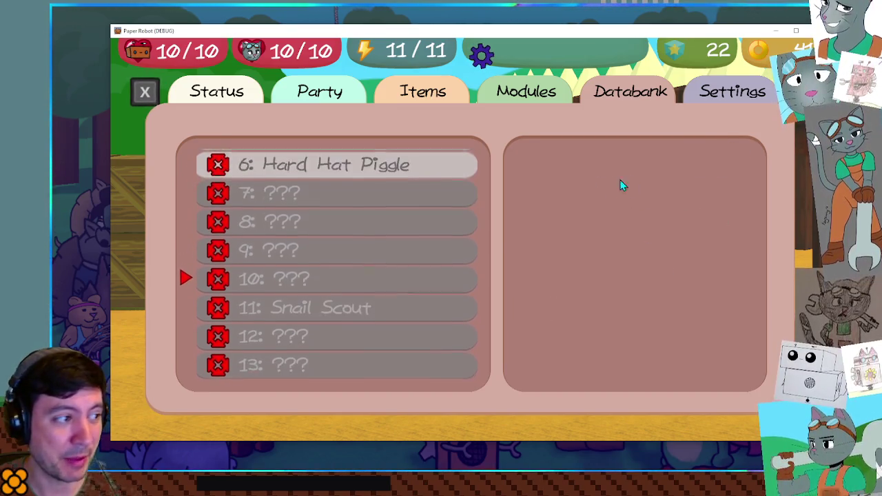
key(Up)
key(Up)
key(Up)
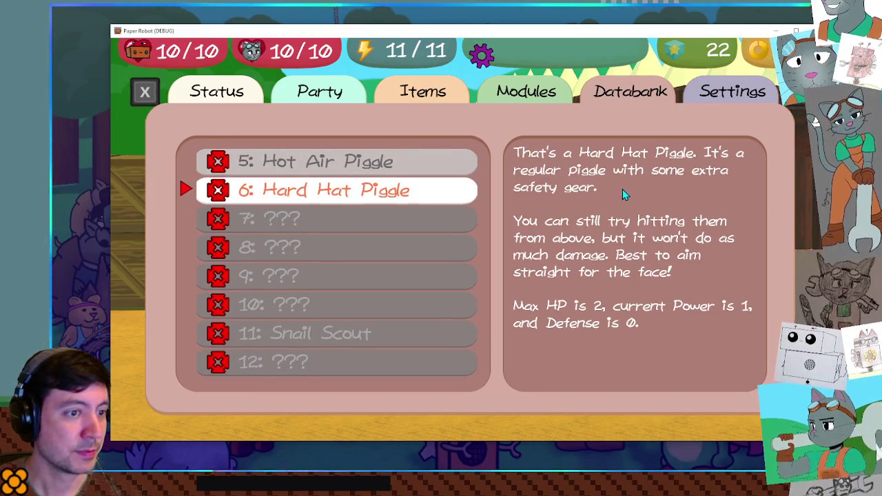
key(Down)
key(Down)
key(Down)
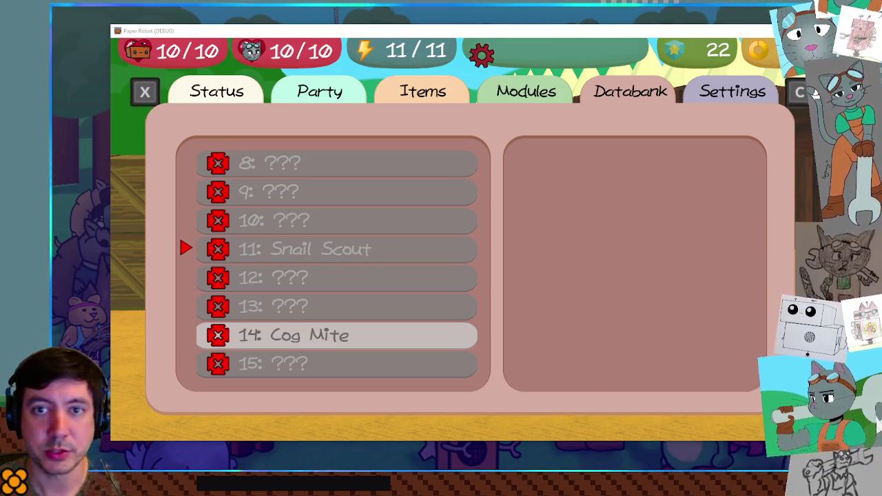
key(alt+Tab)
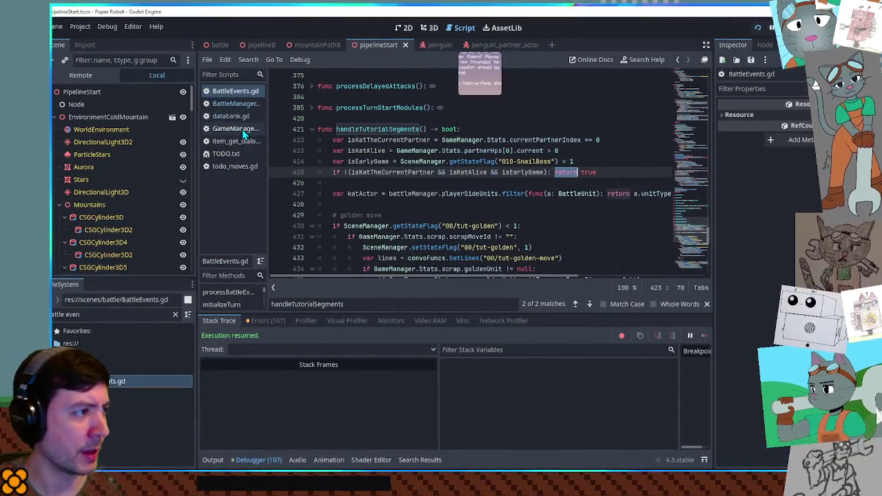
Step: Read through databank.gd around the else branch on line 169, then Alt+Tab to the game
click(235, 117)
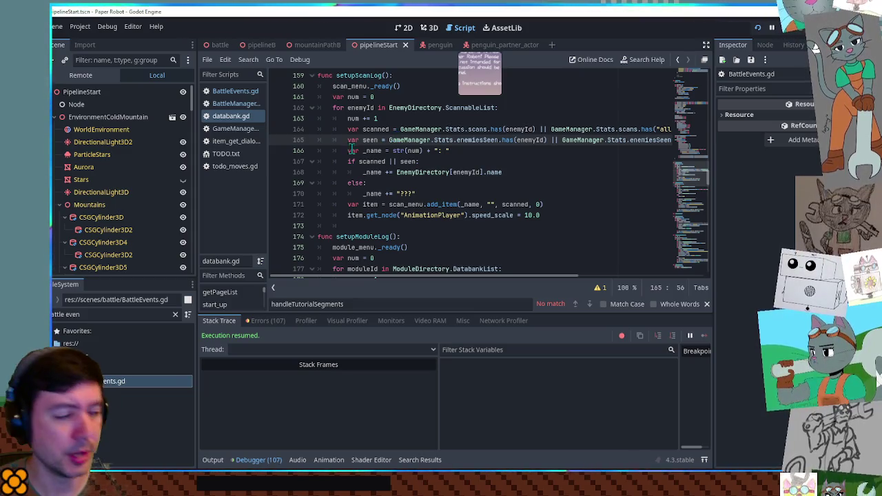
click(412, 186)
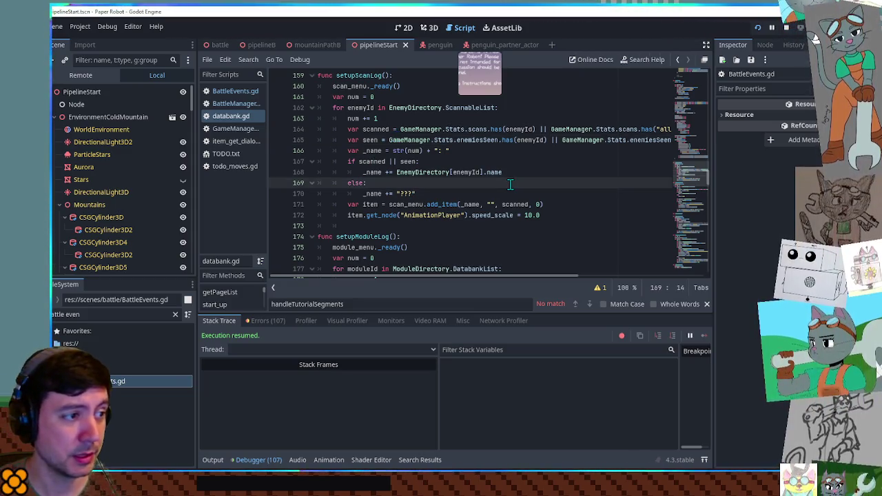
scroll(561, 188, down, 2)
scroll(561, 187, down, 7)
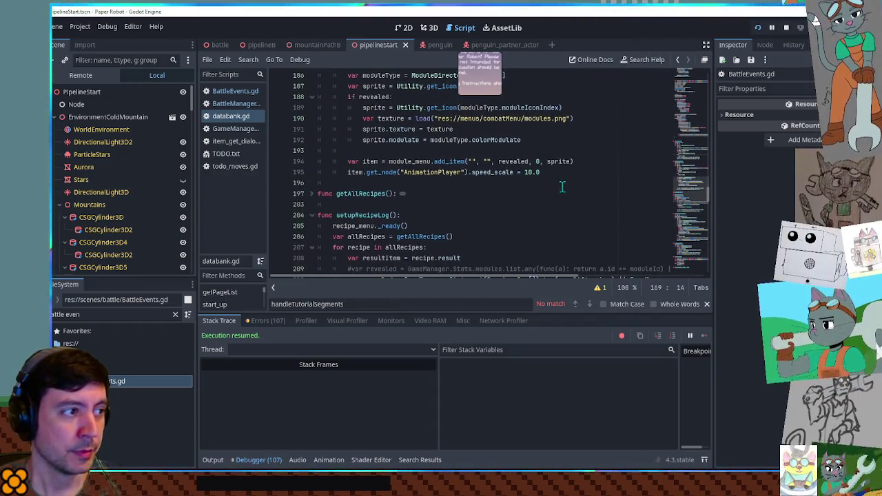
scroll(561, 188, down, 4)
scroll(562, 186, down, 8)
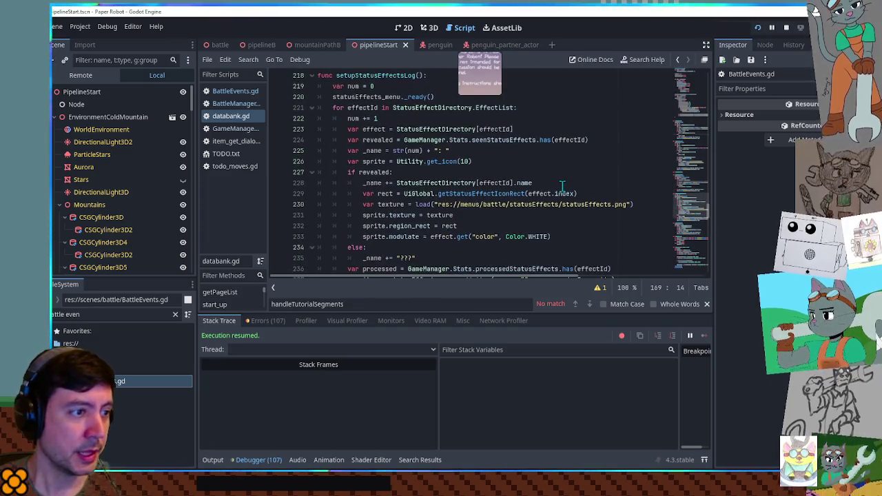
scroll(562, 186, down, 14)
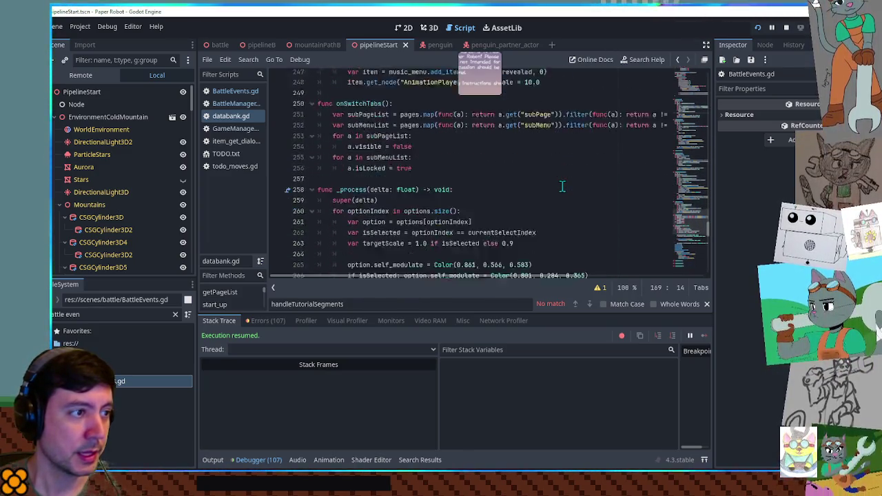
scroll(562, 186, up, 10)
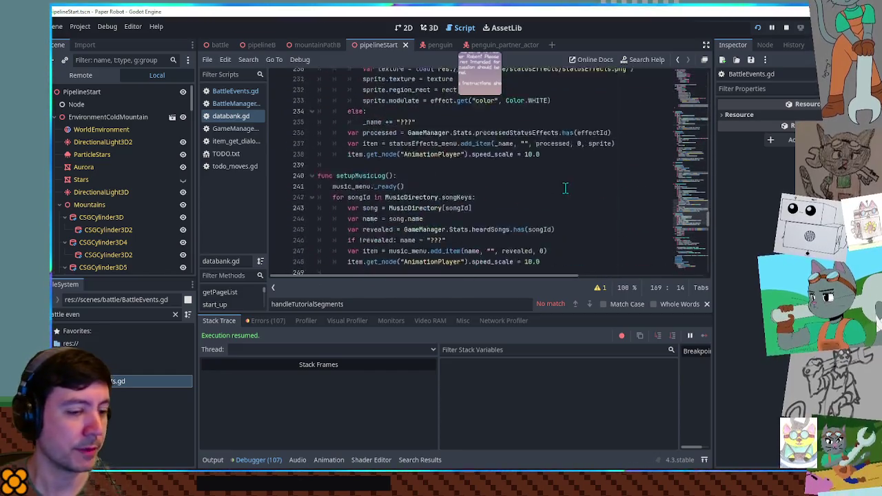
key(alt+Tab)
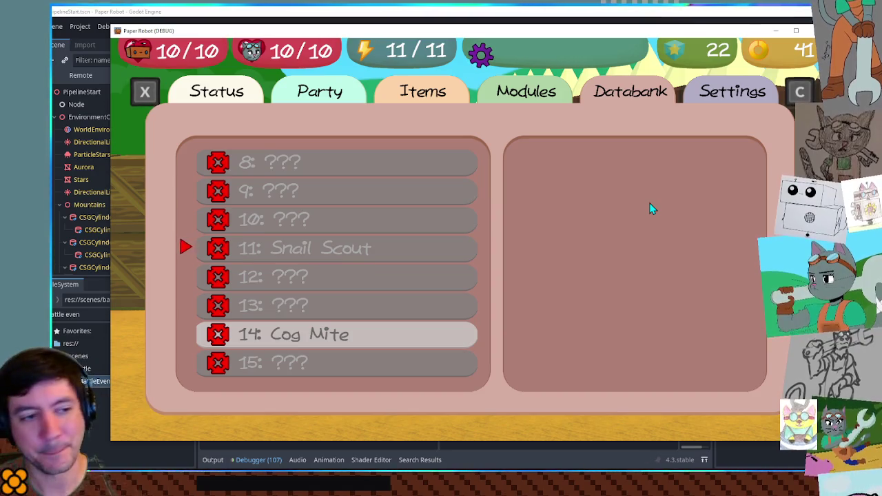
Step: Leave the enemy scans list and open the Databank's Map entries
key(Up)
key(Up)
key(Up)
key(Up)
key(Up)
key(Up)
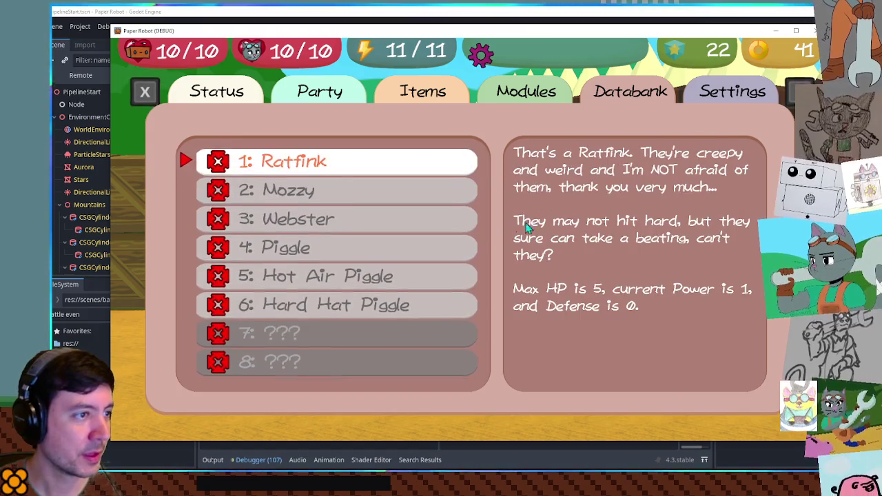
key(Escape)
key(Right)
key(Return)
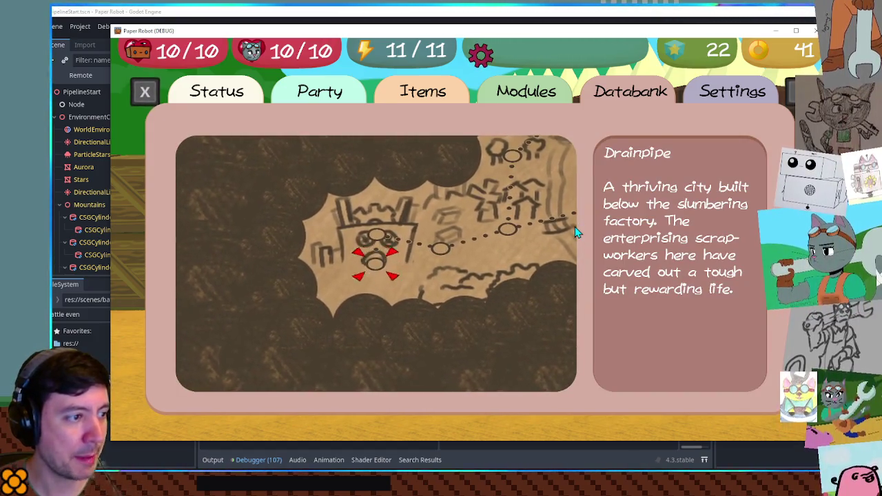
Step: Cycle through map locations like Frog Town, Kero Caves and Snail Fort, then return to the Databank menu
key(Right)
key(Right)
key(Right)
key(Right)
key(Right)
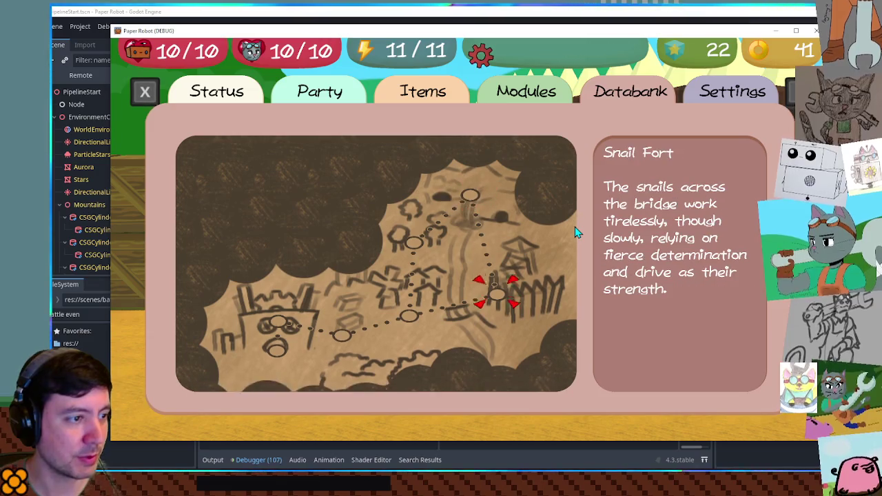
key(Left)
key(Left)
key(Right)
key(Right)
key(Right)
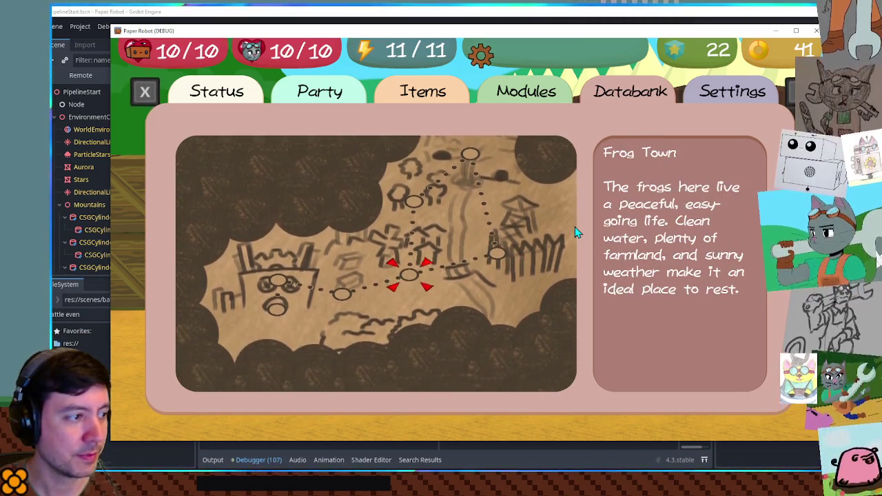
key(Right)
key(Right)
key(Right)
key(Right)
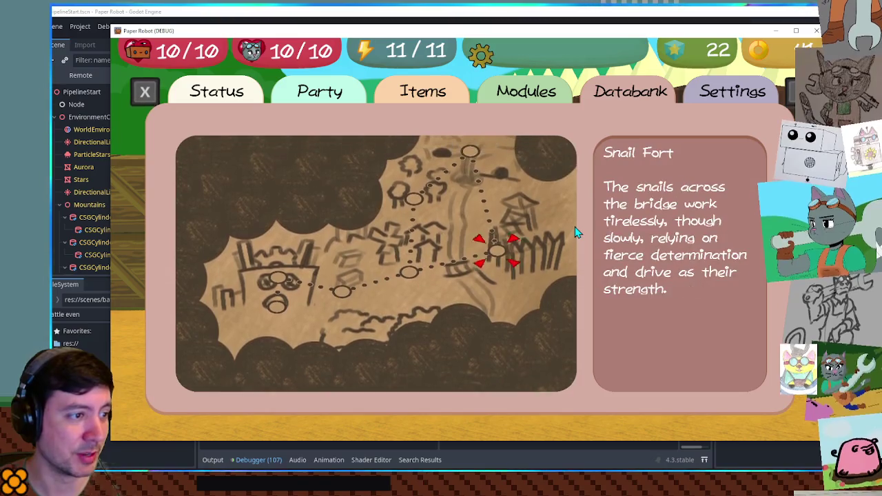
key(Left)
key(Right)
key(Right)
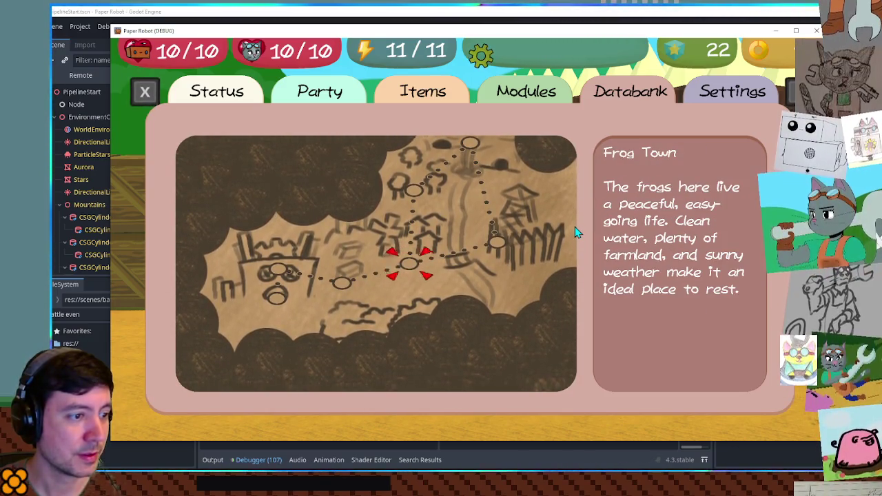
key(Left)
key(Right)
key(Right)
key(Right)
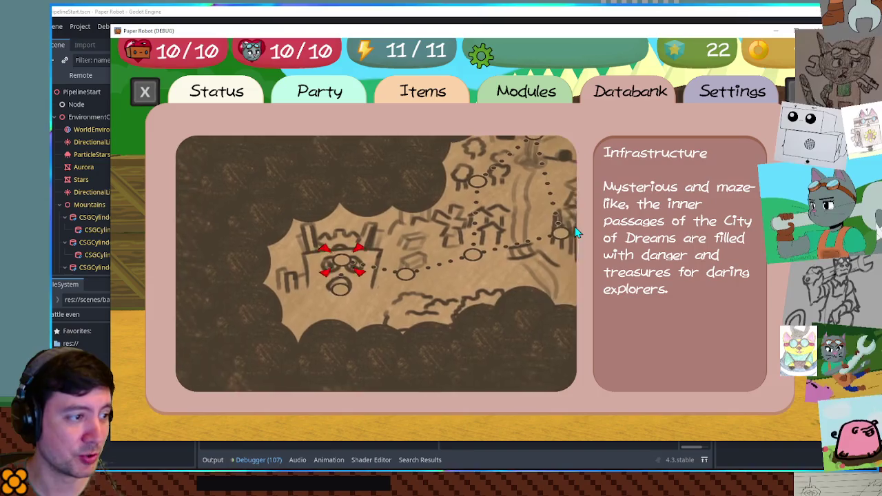
key(Right)
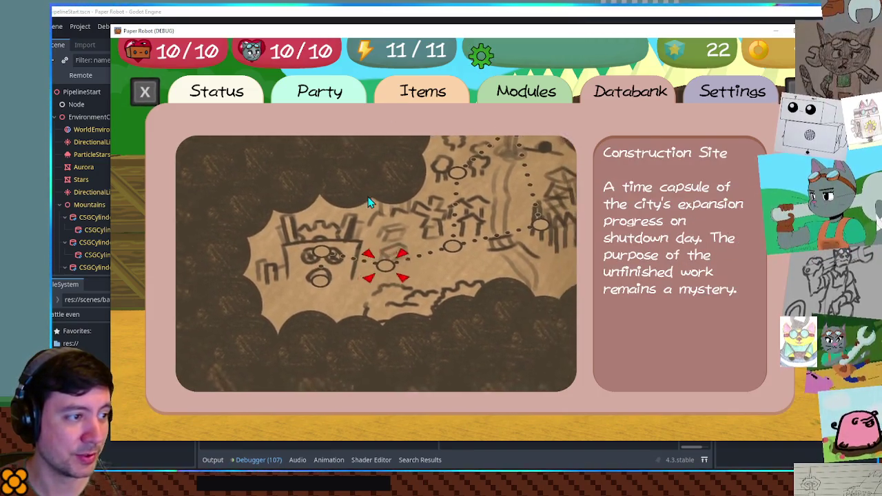
key(Right)
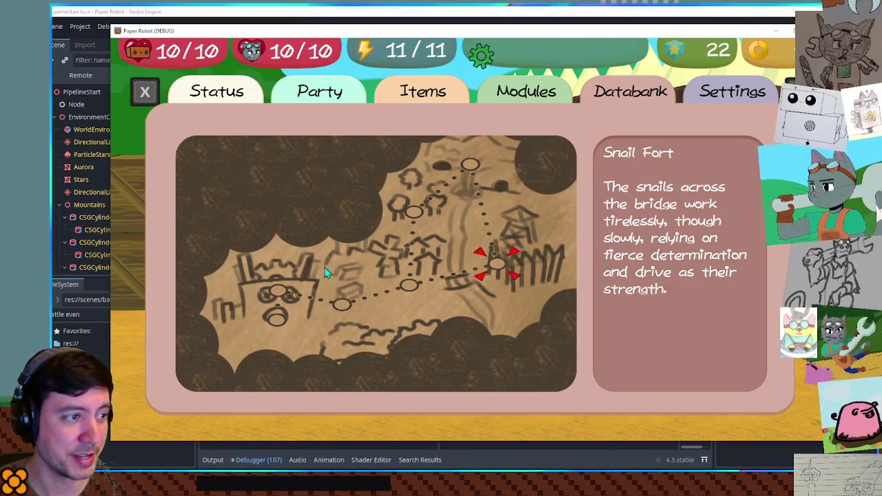
key(Right)
key(Right)
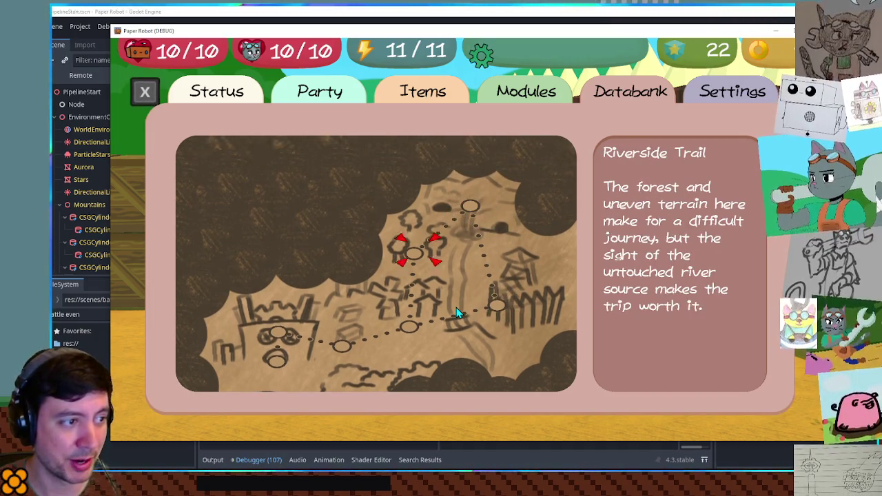
key(Left)
key(Left)
key(Left)
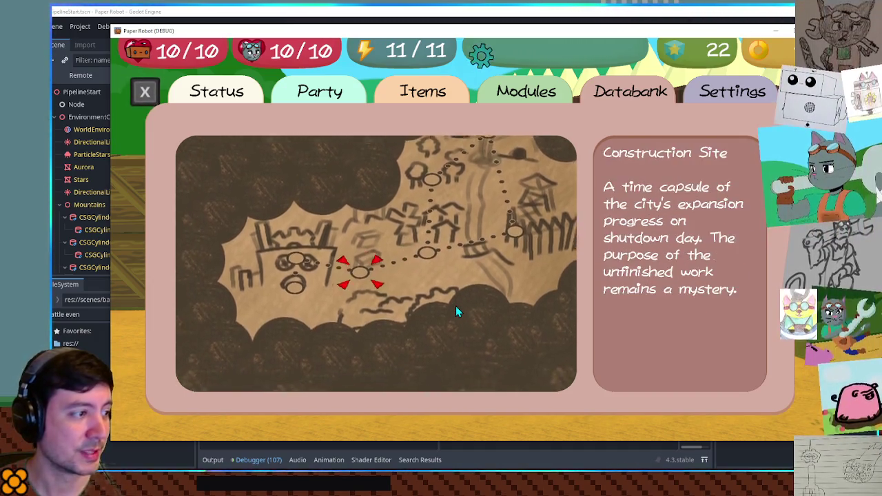
key(Right)
key(Right)
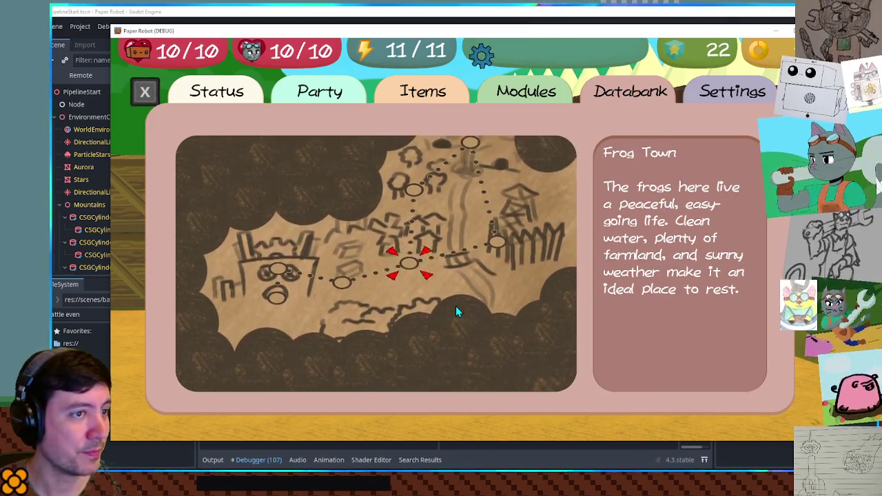
key(Escape)
key(Down)
key(Right)
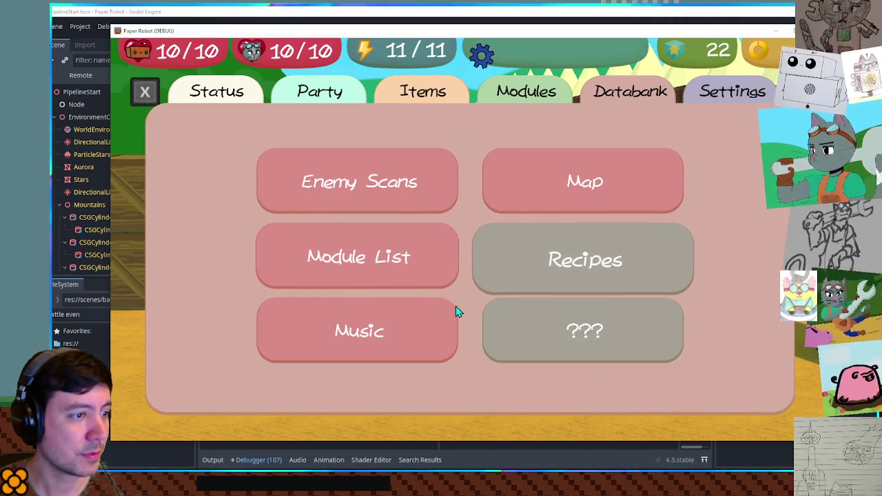
Step: Move focus to Module List and open the module grid
key(Left)
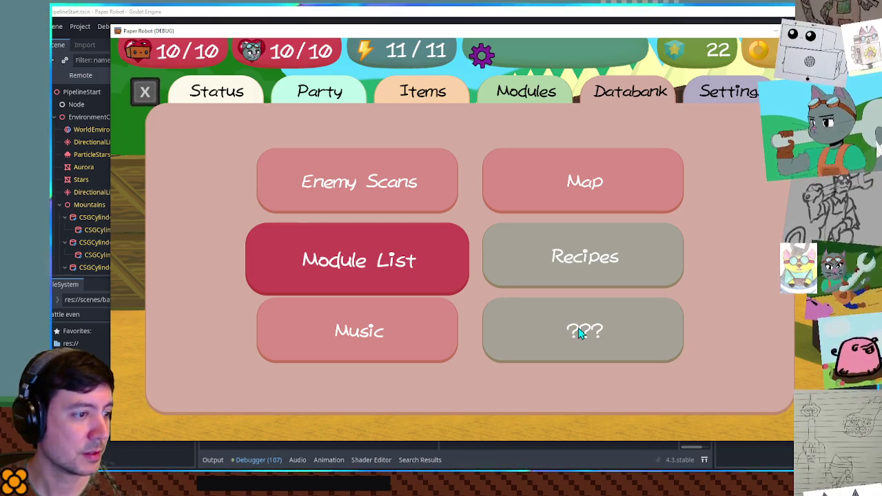
key(Left)
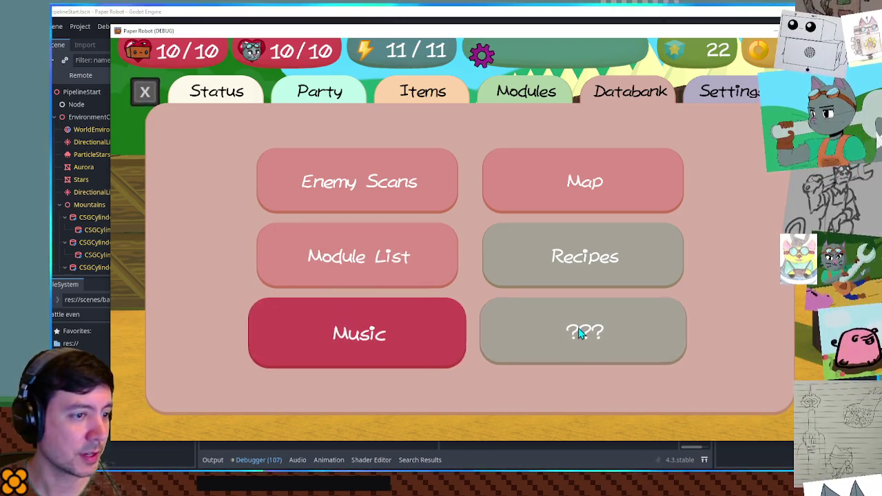
key(Up)
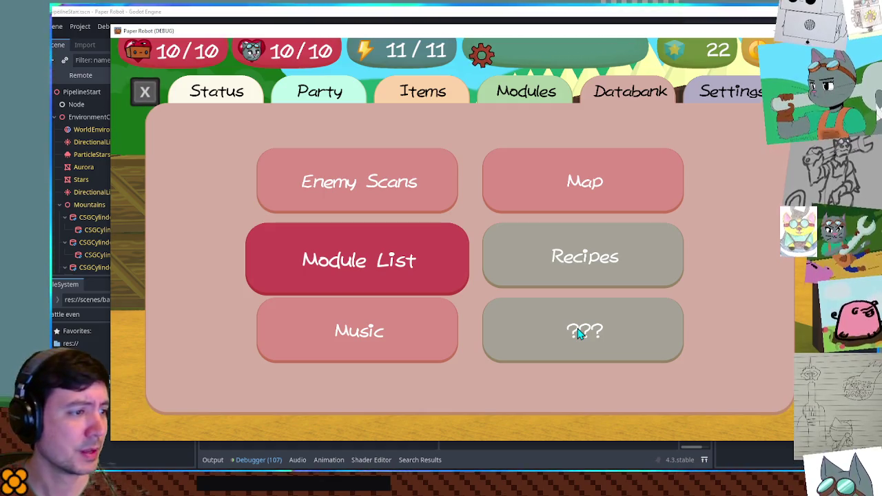
key(Return)
Step: Browse the module grid across Hard Mode, Heavy Gear and Spring Barrage
key(Down)
key(Down)
key(Down)
key(Right)
key(Up)
key(Right)
key(Down)
key(Up)
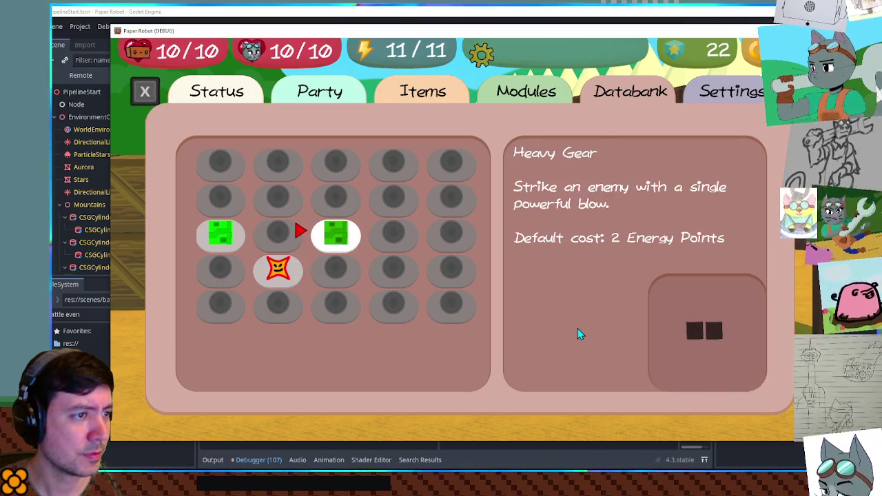
key(Up)
key(Down)
key(Left)
key(Left)
key(Down)
key(Right)
Step: Close the Databank, stop the game with F8, and open TODO.txt in the script editor
key(Escape)
key(Down)
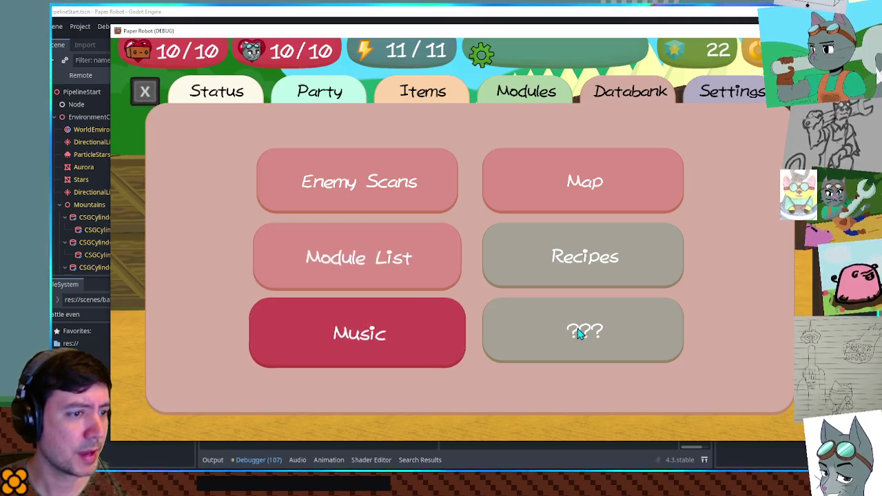
key(Up)
key(Right)
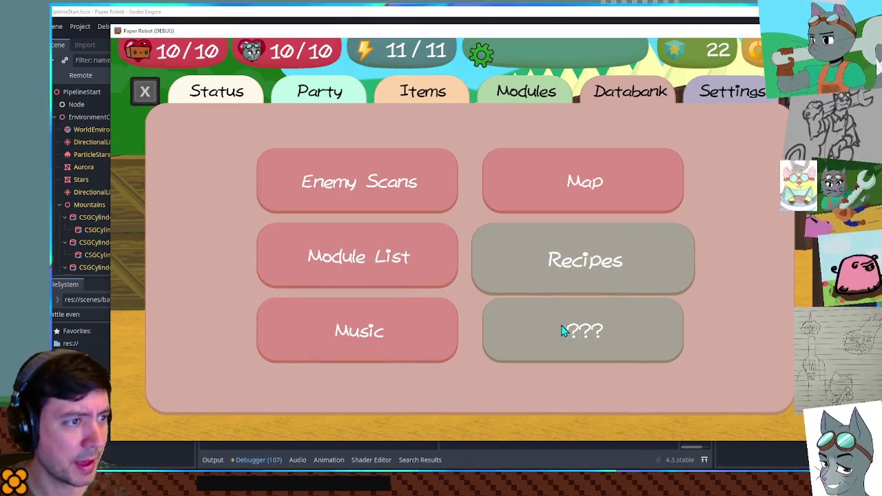
key(Escape)
key(F8)
click(223, 154)
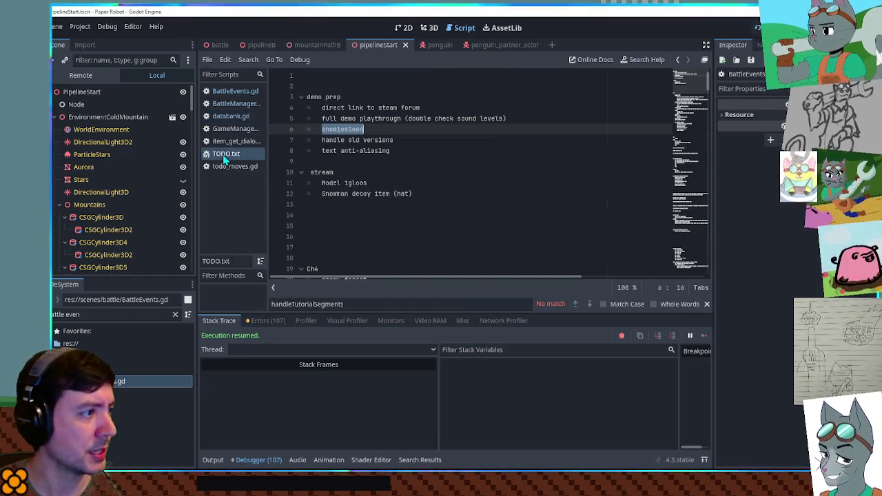
Step: Place the caret on line 6, the enemiesSeen item in TODO.txt's demo prep list
click(363, 129)
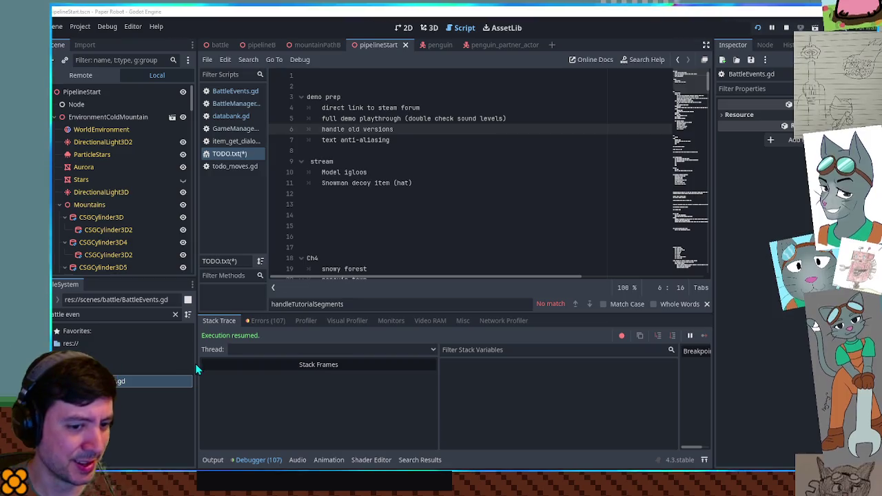
Step: Delete the 'handle old versions' and 'full demo playthrough' lines from TODO.txt
click(413, 246)
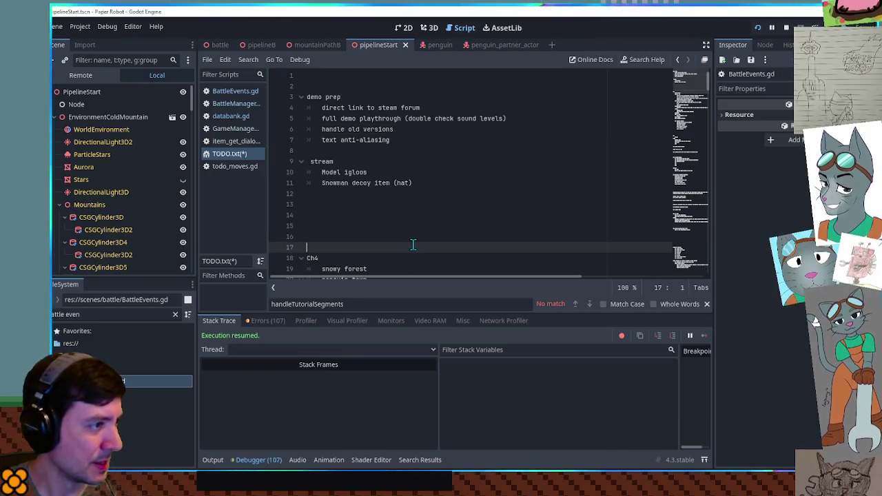
click(366, 129)
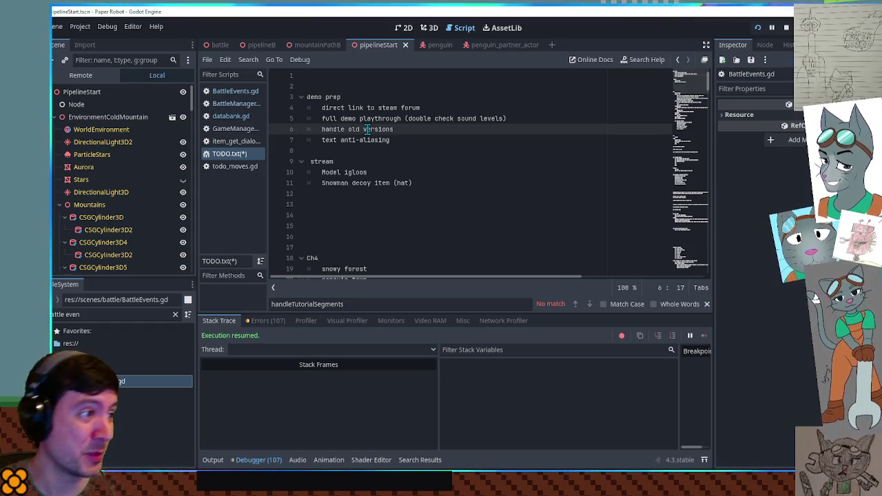
key(ctrl+shift+k)
click(426, 108)
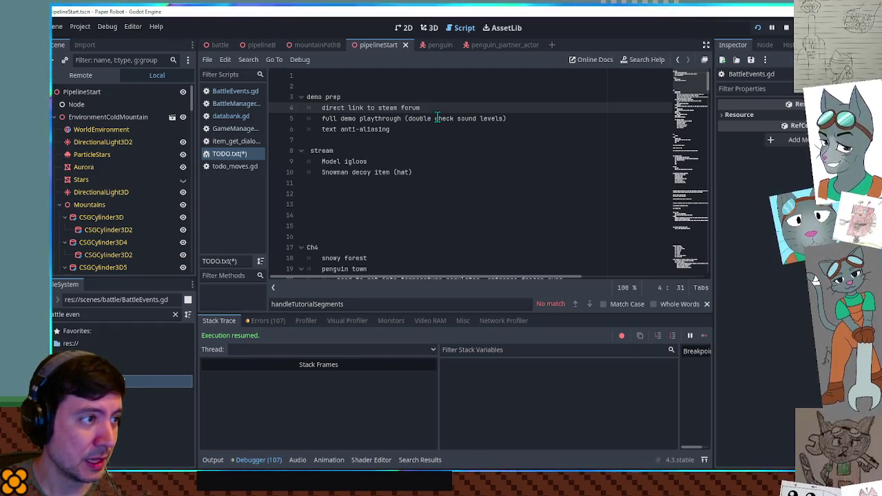
click(437, 118)
key(ctrl+shift+k)
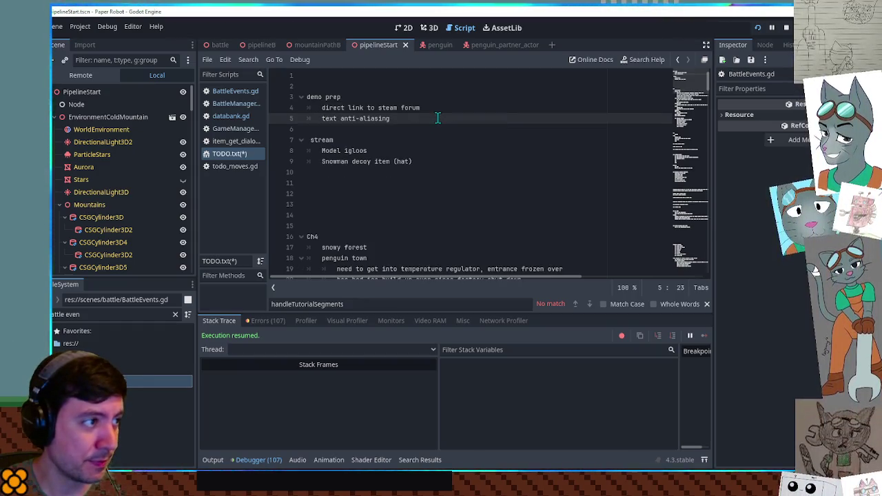
Step: Check line 4's steam forum link item and save TODO.txt
click(441, 108)
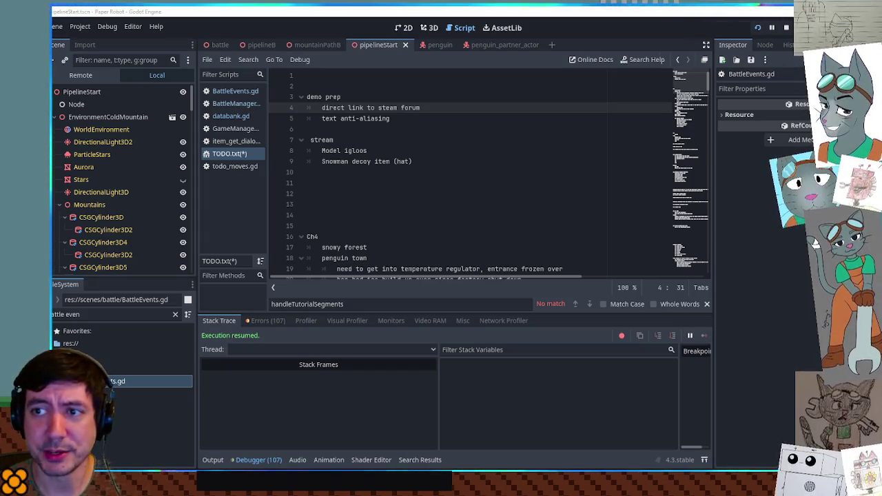
double_click(342, 107)
drag(342, 108, 428, 108)
click(441, 108)
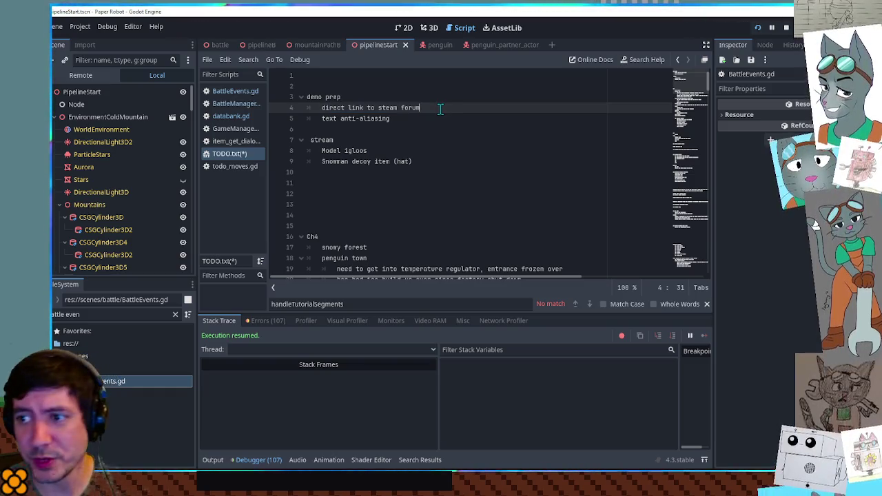
key(ctrl+s)
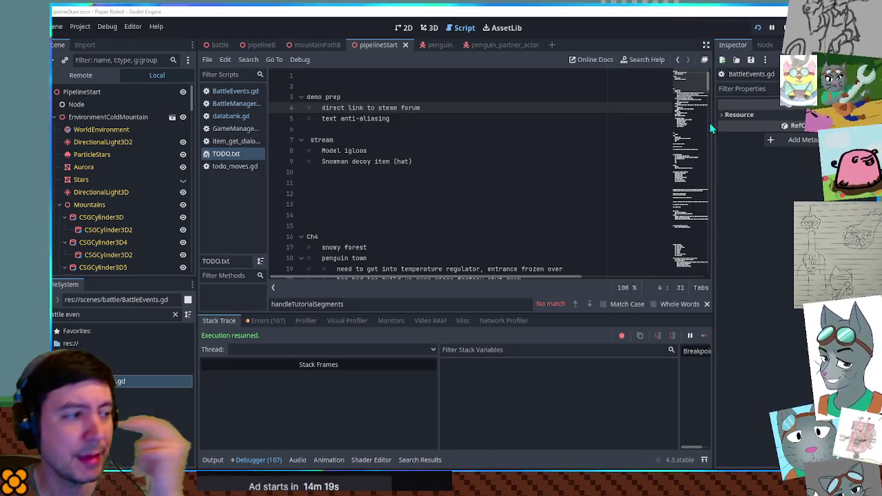
Step: Start a debug run of Paper Robot with F5 and move down to its Settings option
click(606, 150)
key(F5)
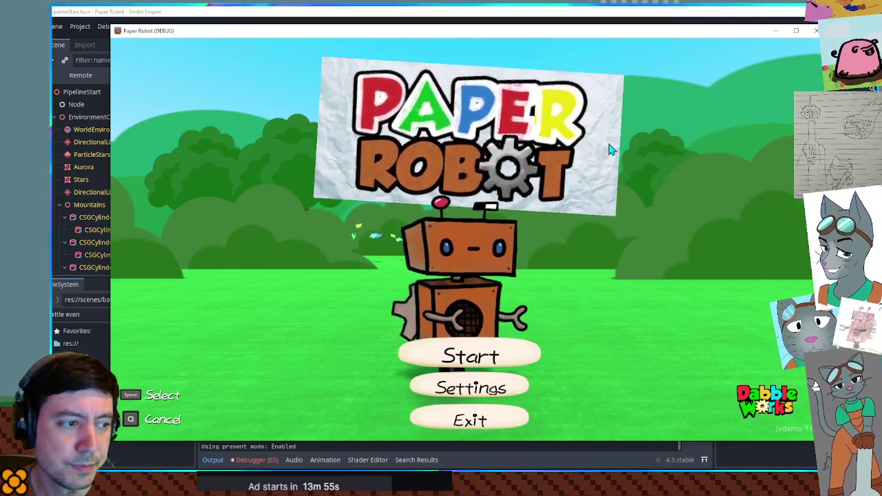
key(Down)
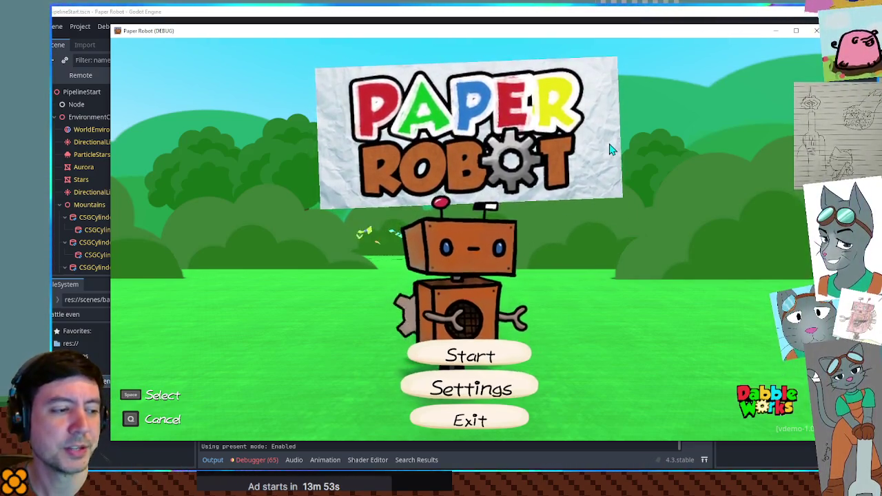
Step: Open the in-game Settings menu, then close the Paper Robot debug window
key(space)
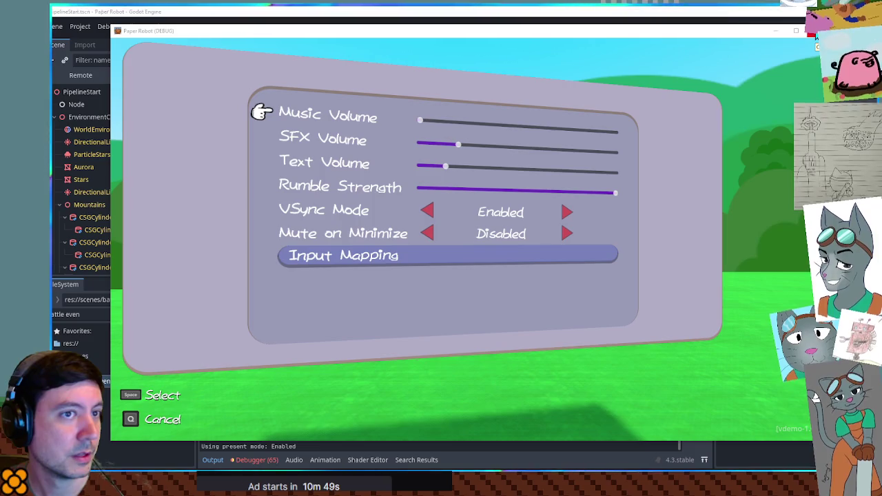
click(813, 33)
Step: Filter the FileSystem for 'settings panel' and open the settingsPanel.tscn scene
triple_click(98, 310)
text(settings pa)
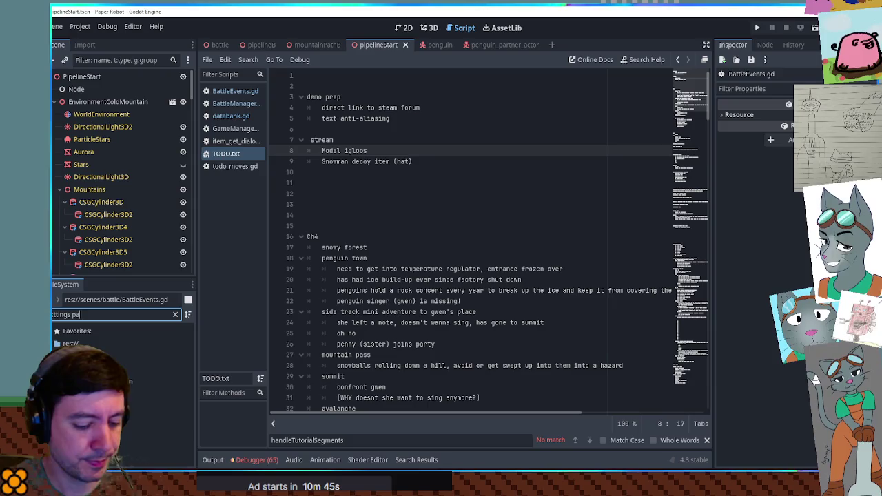
text(nel)
double_click(138, 380)
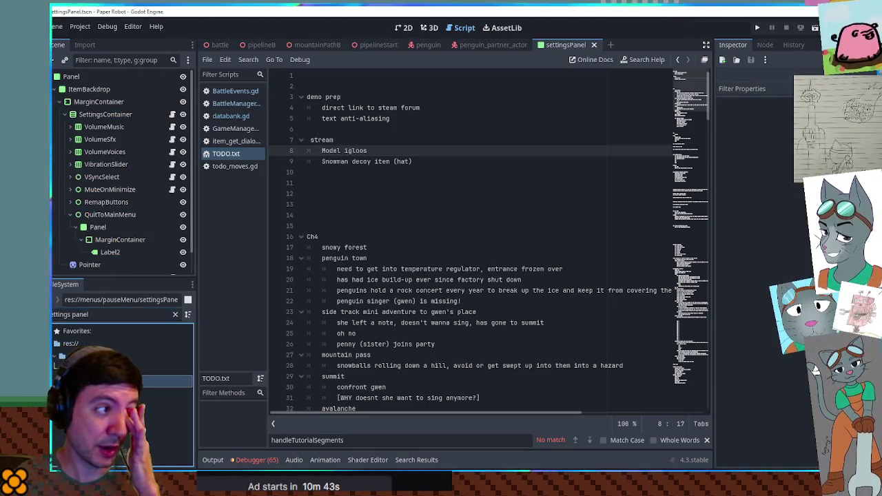
scroll(109, 193, down, 1)
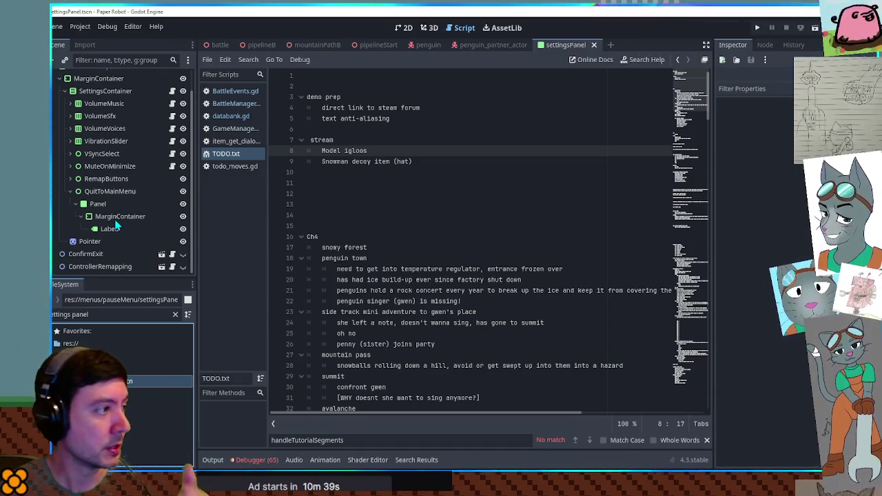
scroll(67, 202, up, 1)
click(62, 102)
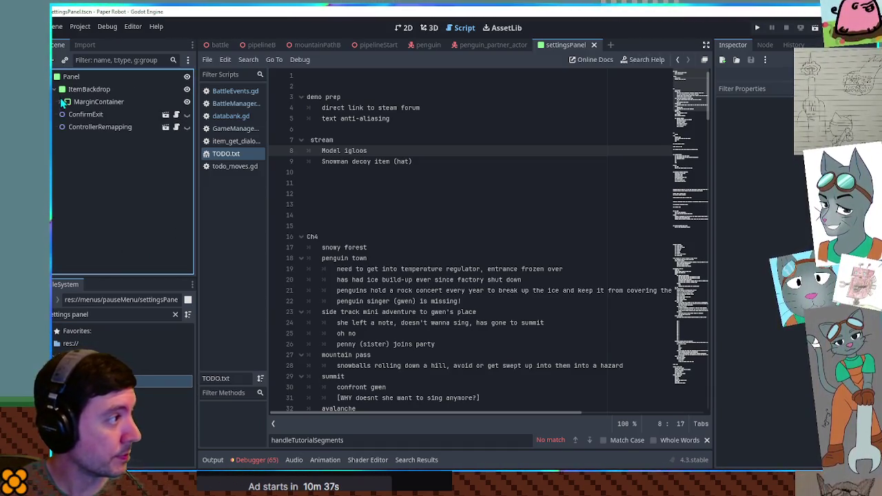
click(111, 314)
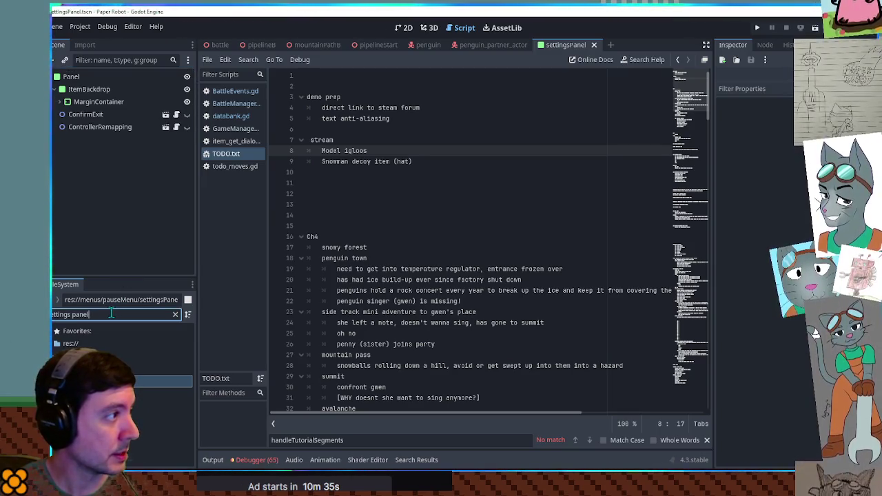
click(60, 102)
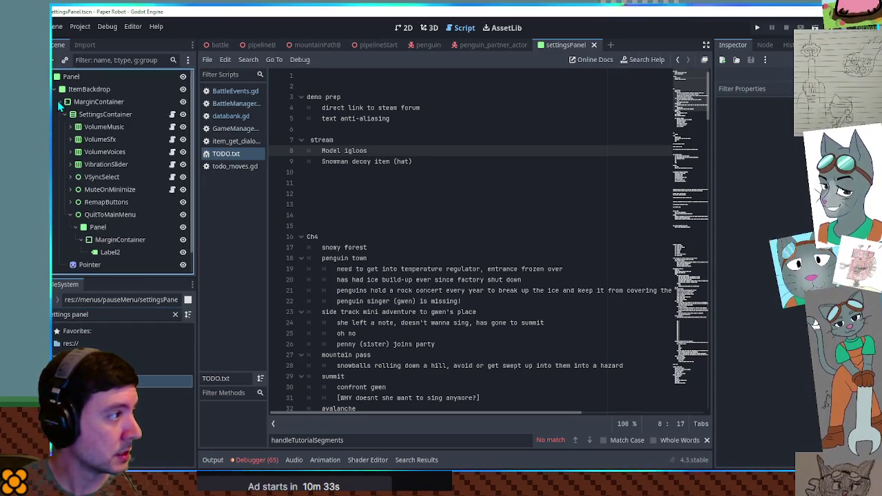
Step: Open settingsMenu.gd and close BattleManager, databank.gd and other unneeded scripts, viewing BattleEvents.gd
click(173, 114)
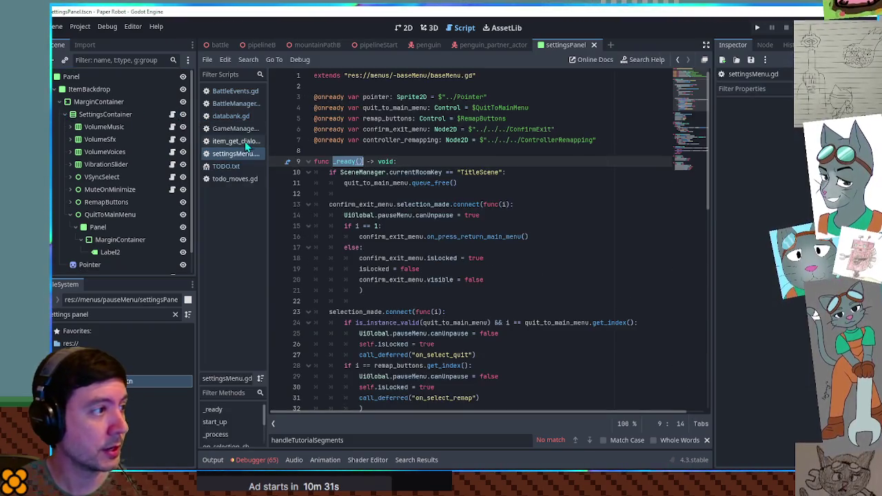
middle_click(237, 141)
middle_click(230, 130)
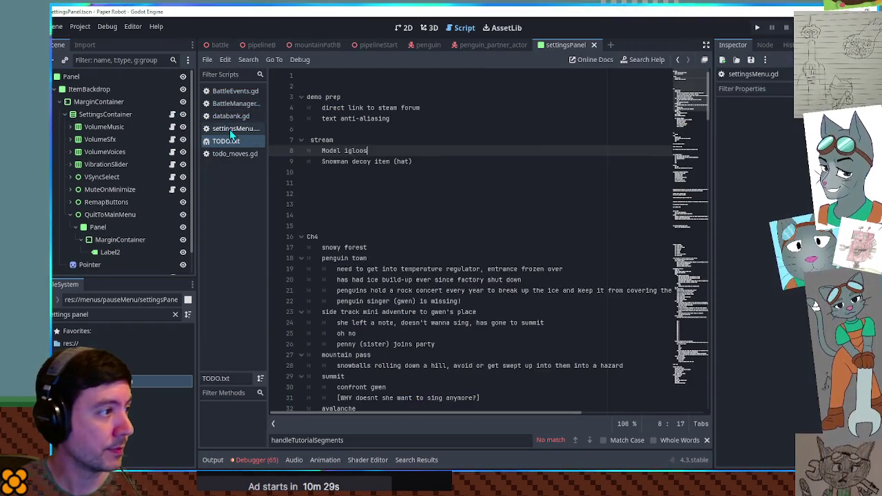
middle_click(230, 116)
middle_click(229, 104)
click(230, 92)
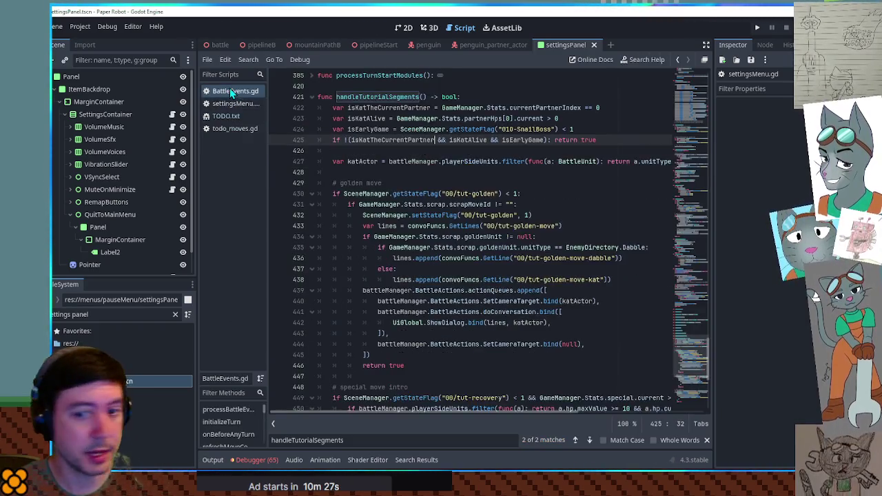
Step: Close BattleEvents.gd and todo_moves.gd, leaving settingsMenu.gd displayed alongside TODO.txt
middle_click(229, 91)
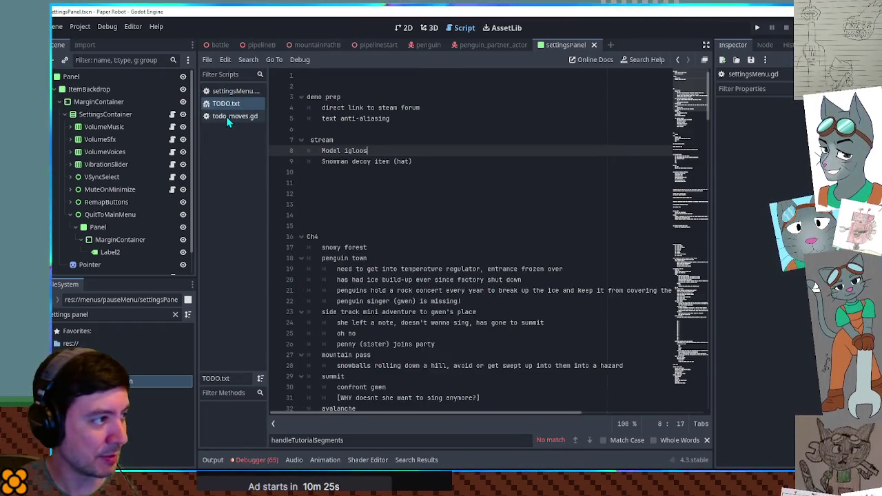
middle_click(226, 116)
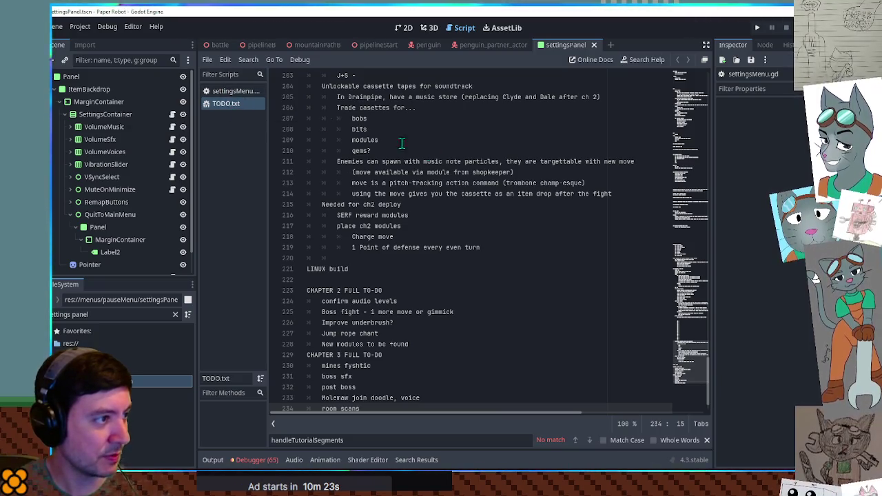
drag(689, 362, 696, 76)
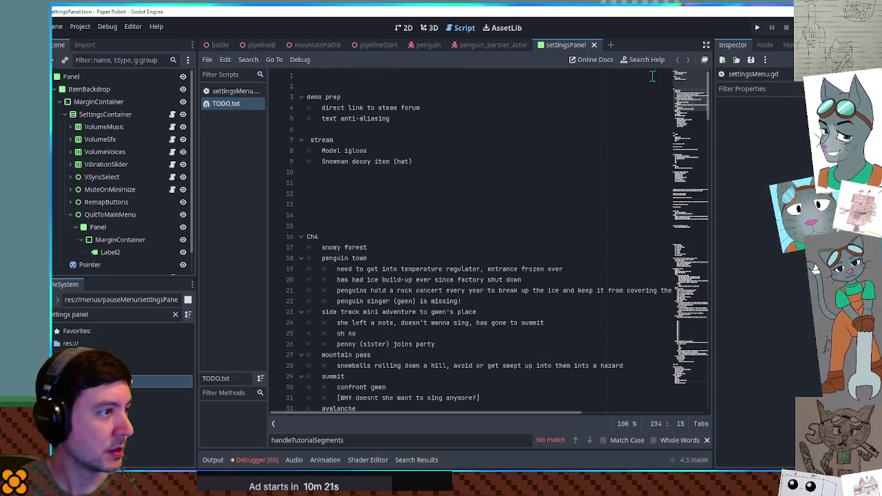
click(227, 91)
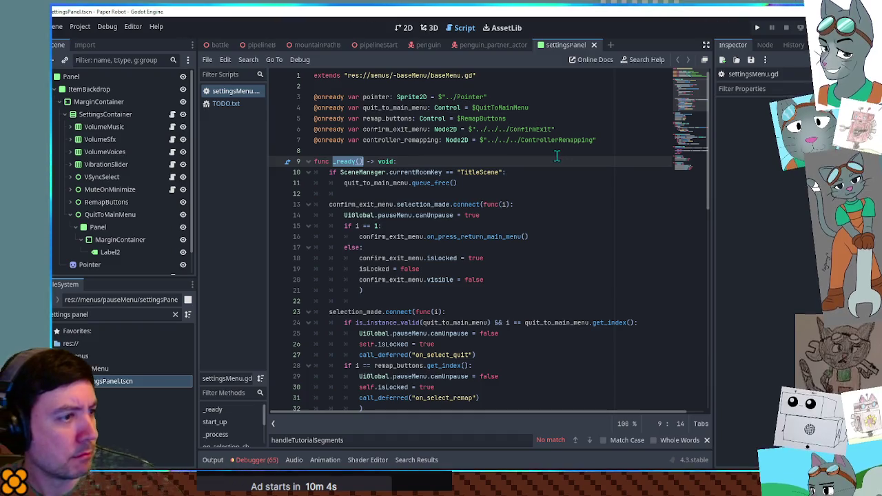
Step: Scroll settingsMenu.gd to can_select at line 63, glance at the 2D layout, then return to the code
mouse_move(697, 85)
mouse_down()
mouse_move(693, 164)
mouse_move(700, 84)
mouse_up()
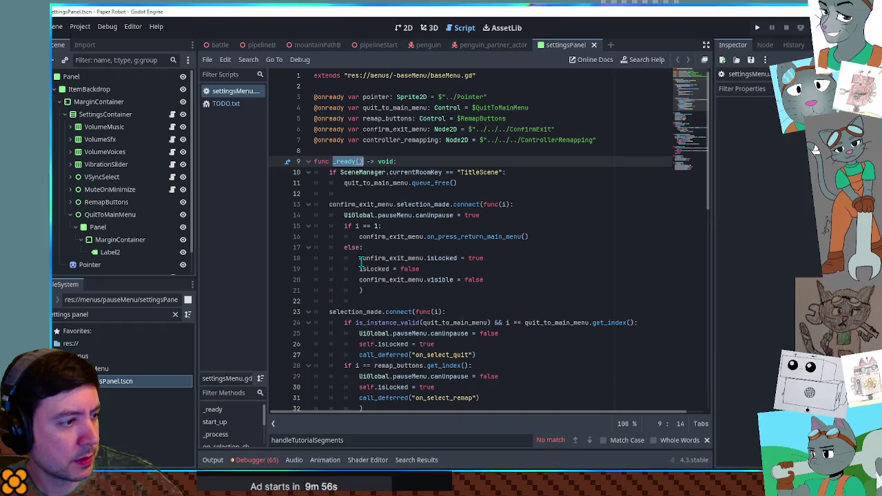
scroll(368, 255, down, 4)
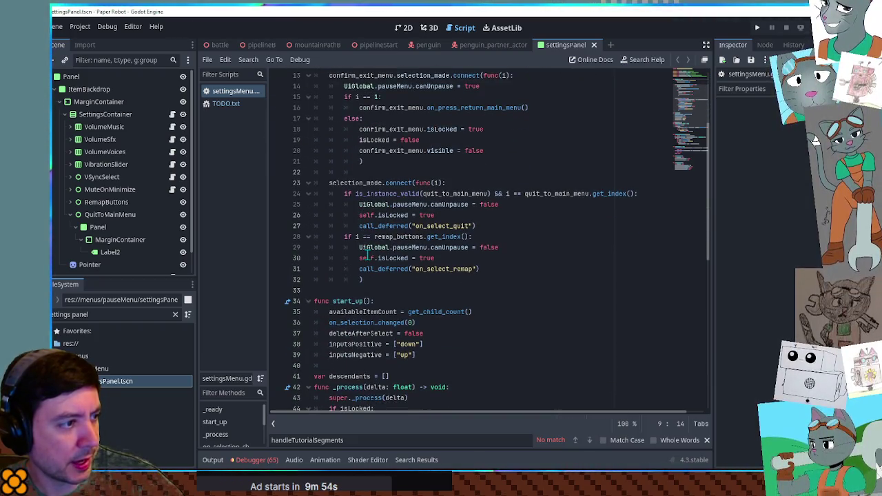
scroll(368, 255, down, 6)
scroll(367, 255, down, 4)
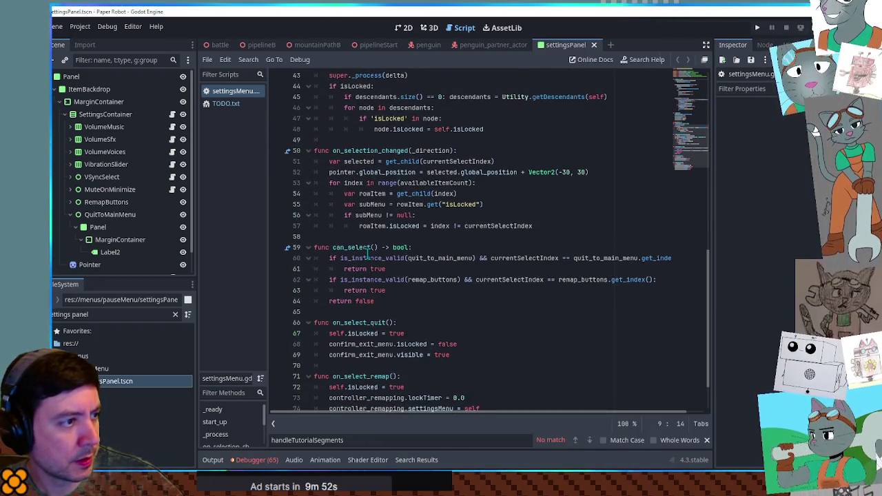
scroll(368, 254, down, 2)
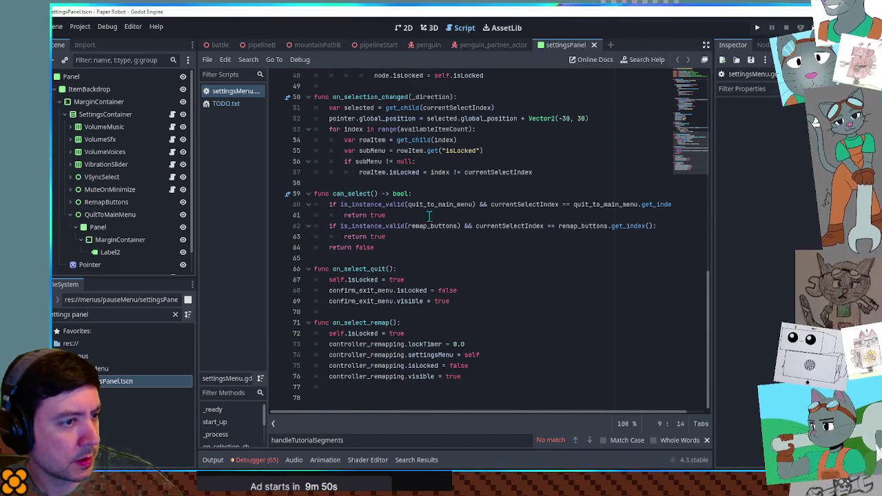
click(388, 237)
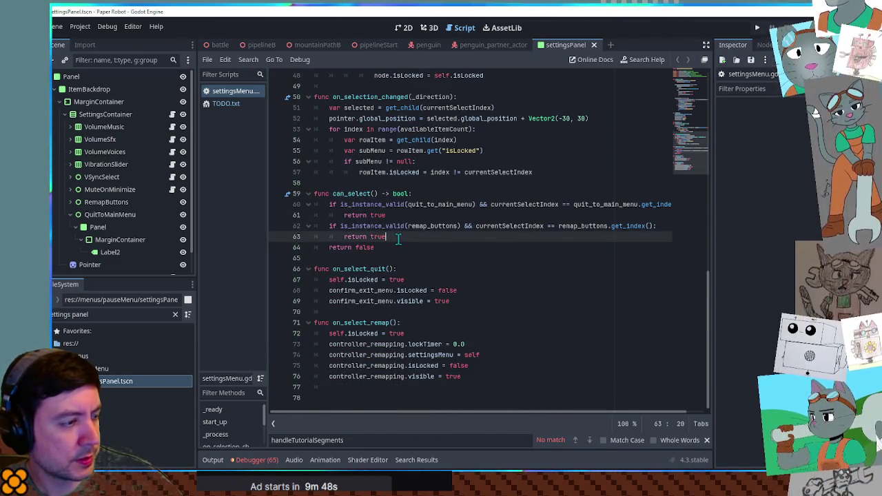
click(408, 31)
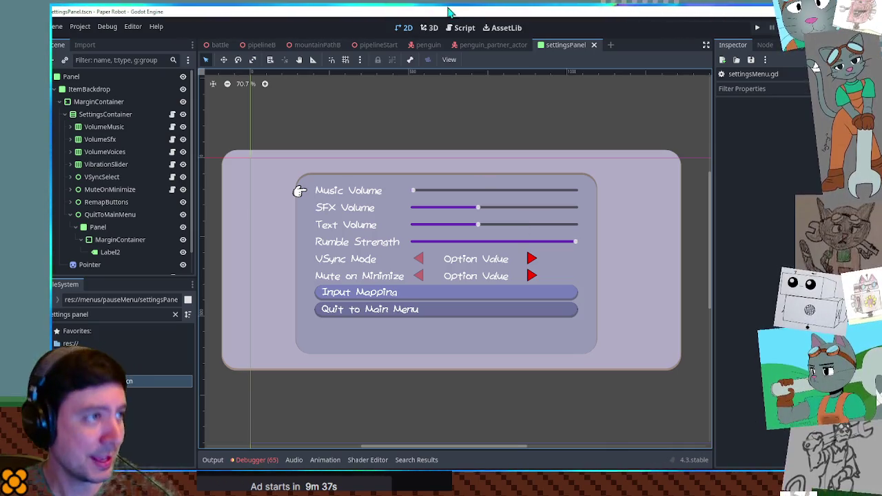
click(459, 28)
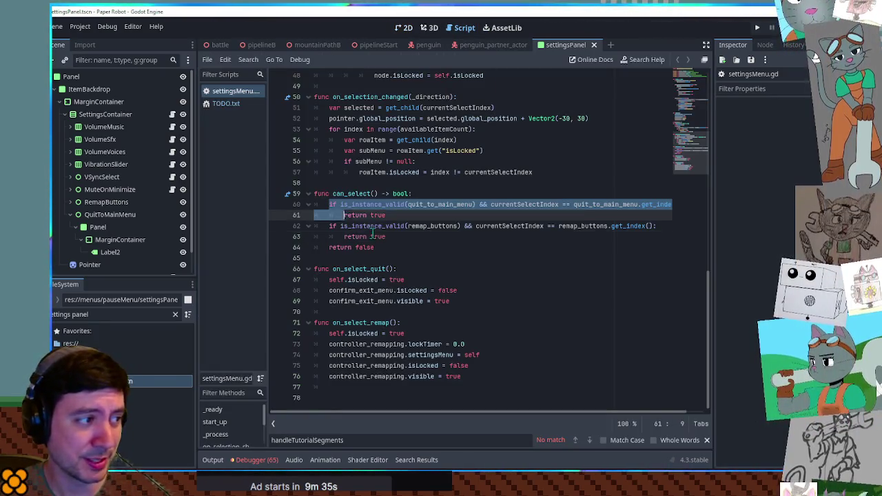
Step: Review can_select, confirm_exit_menu, remap_buttons and the remap if-block in settingsMenu.gd by selecting them
click(323, 194)
drag(314, 193, 392, 246)
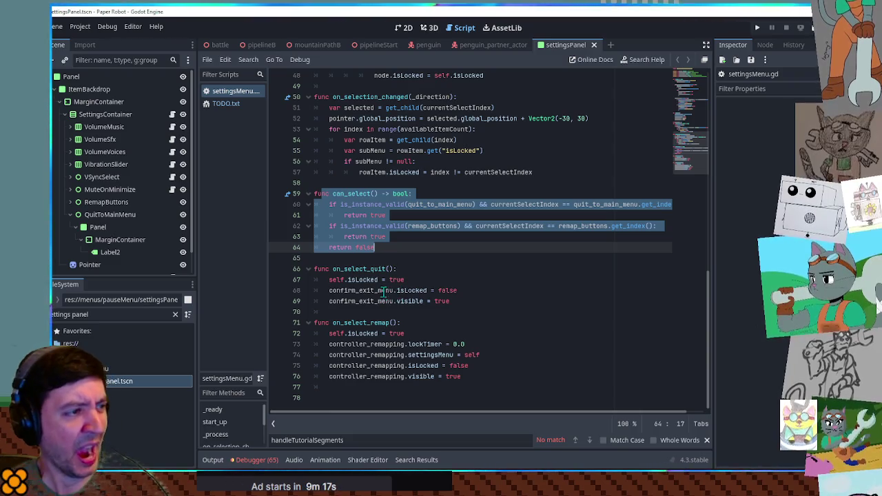
scroll(375, 248, up, 3)
scroll(429, 243, down, 2)
double_click(362, 301)
scroll(449, 325, up, 5)
scroll(449, 325, down, 5)
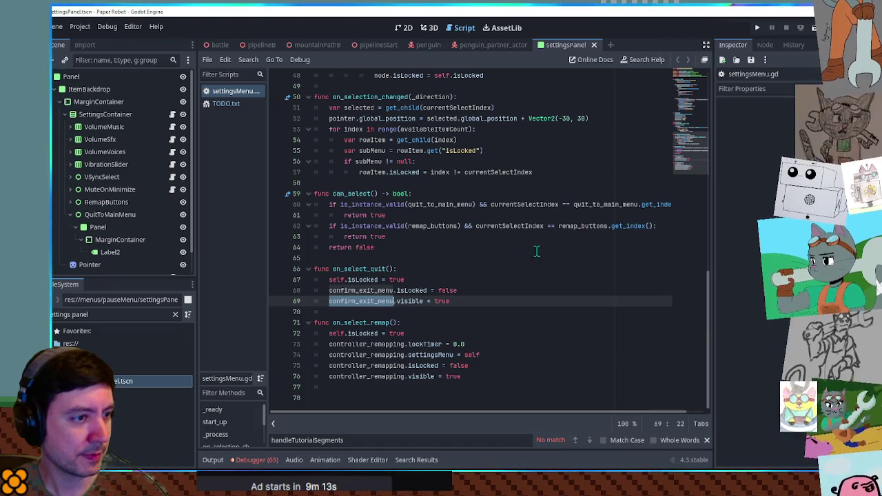
double_click(436, 226)
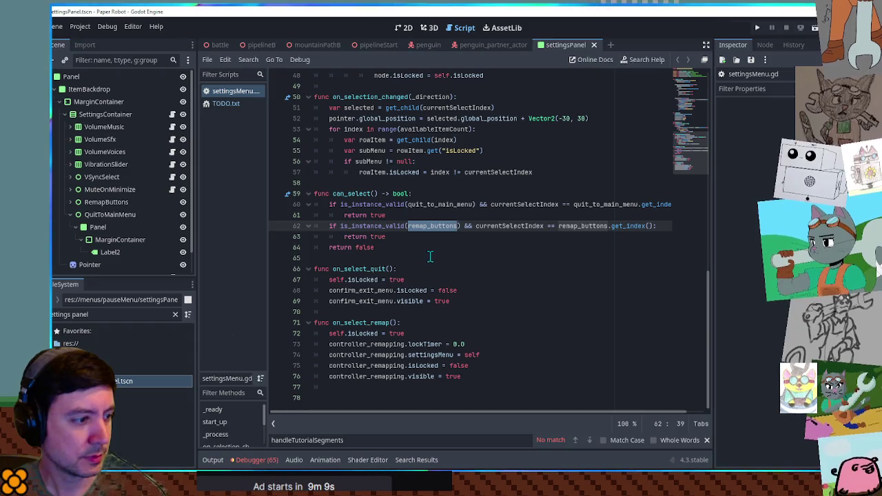
scroll(430, 256, up, 15)
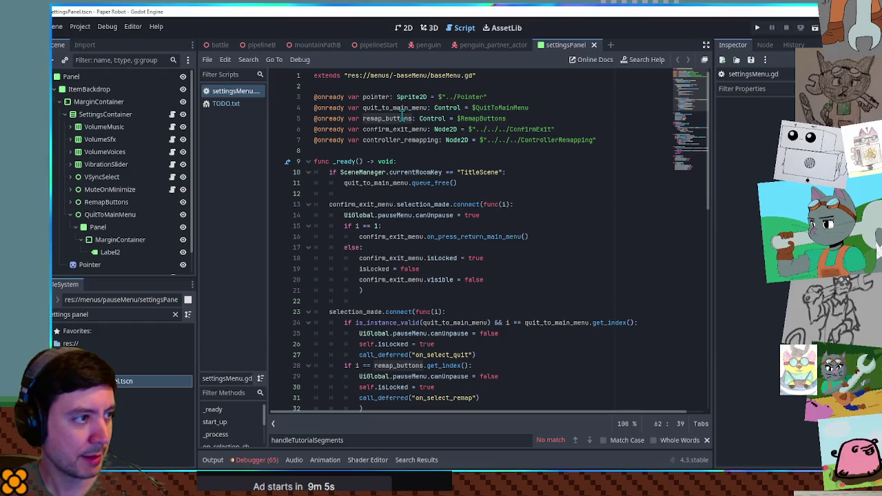
scroll(413, 171, down, 4)
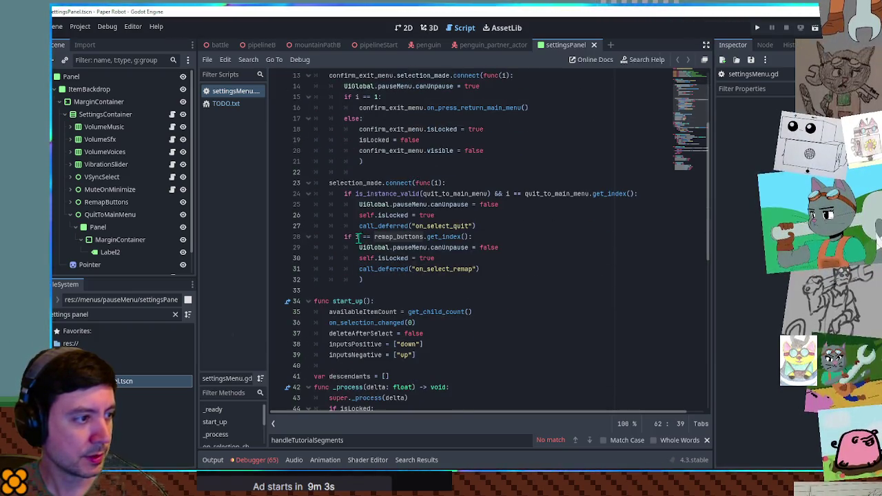
mouse_move(344, 238)
mouse_down()
mouse_move(386, 241)
mouse_move(376, 270)
mouse_move(385, 279)
mouse_up()
scroll(368, 192, down, 6)
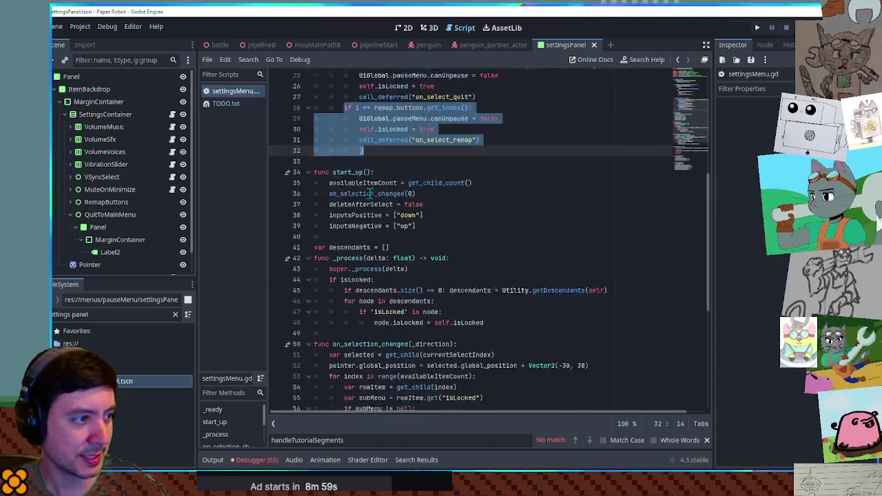
scroll(358, 311, down, 3)
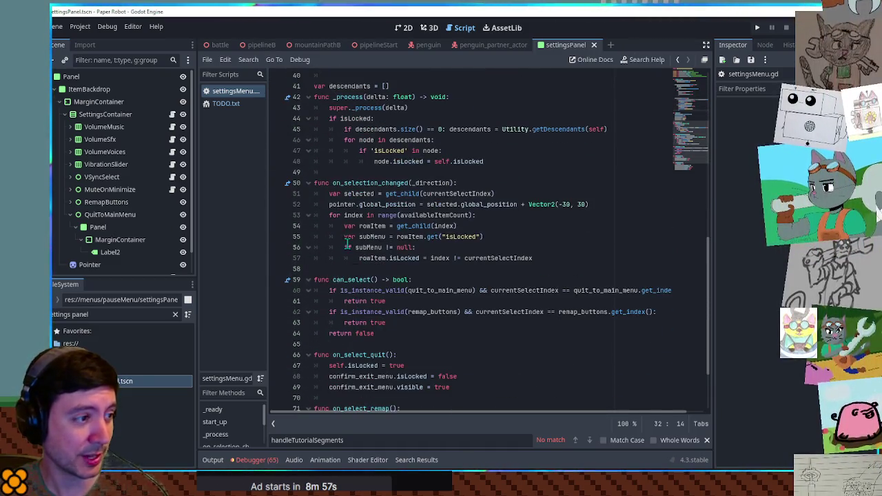
Step: Collapse the on_selection_changed, _process, on_select_quit and on_select_remap functions
click(308, 185)
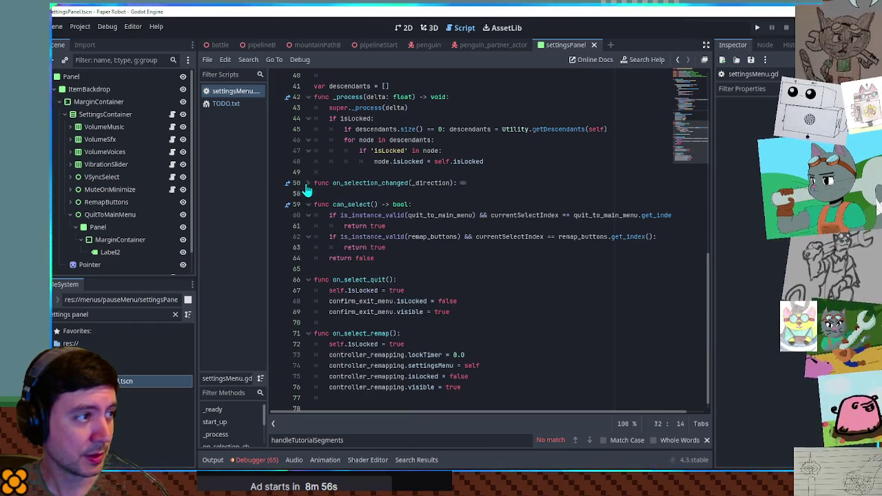
click(309, 98)
shift+click(311, 217)
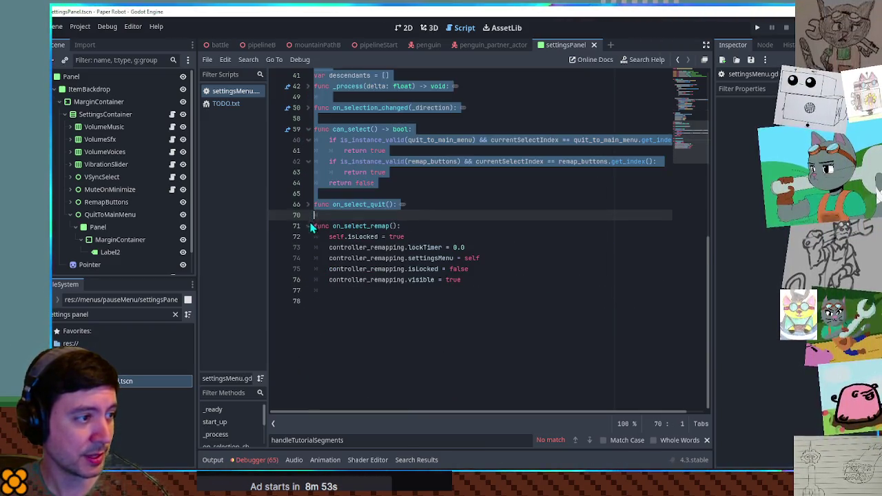
click(308, 227)
click(495, 236)
scroll(352, 200, up, 10)
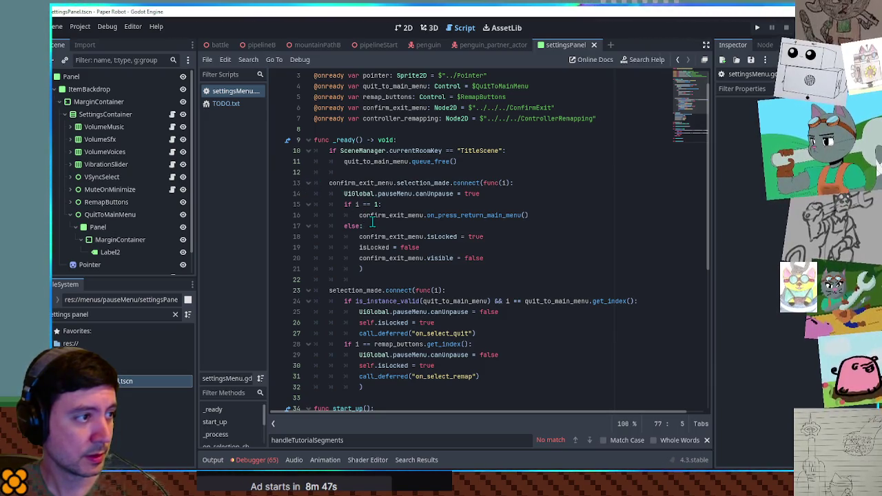
scroll(372, 221, down, 3)
Step: Fold the confirm_exit_menu connection block and start_up function, then return to the 2D layout
double_click(366, 194)
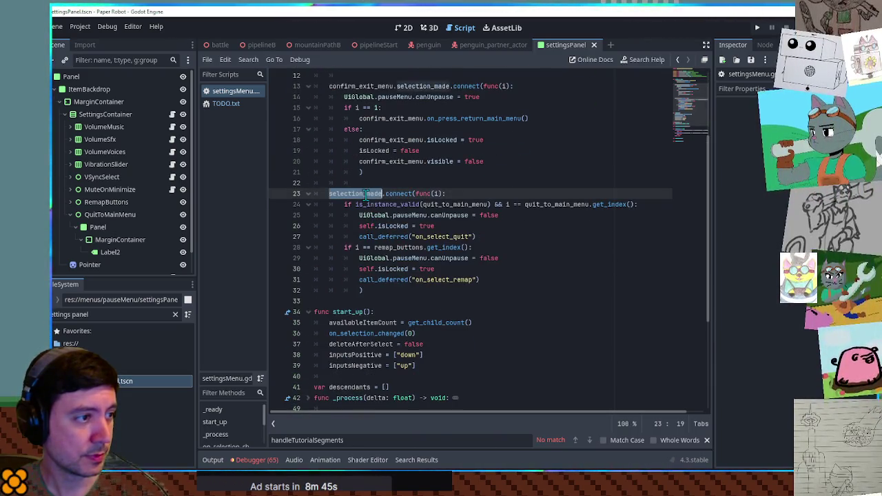
scroll(366, 193, up, 2)
scroll(366, 193, down, 2)
scroll(345, 172, up, 2)
click(309, 151)
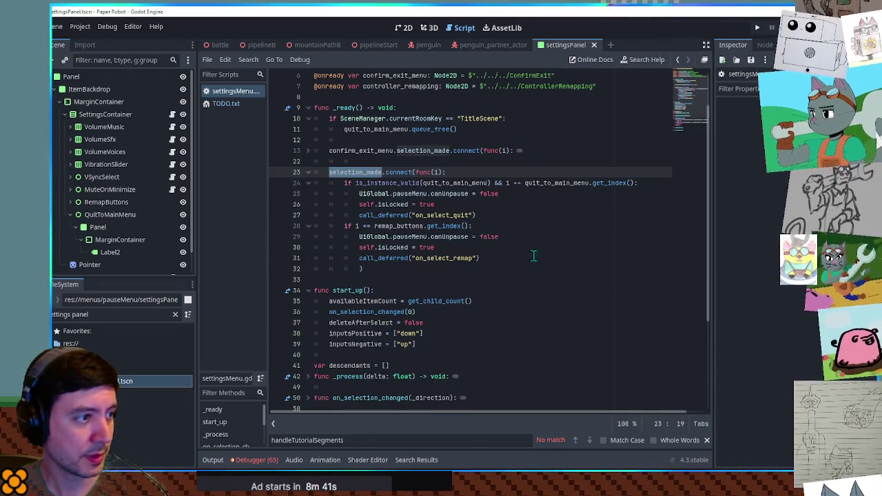
click(556, 259)
scroll(555, 259, down, 4)
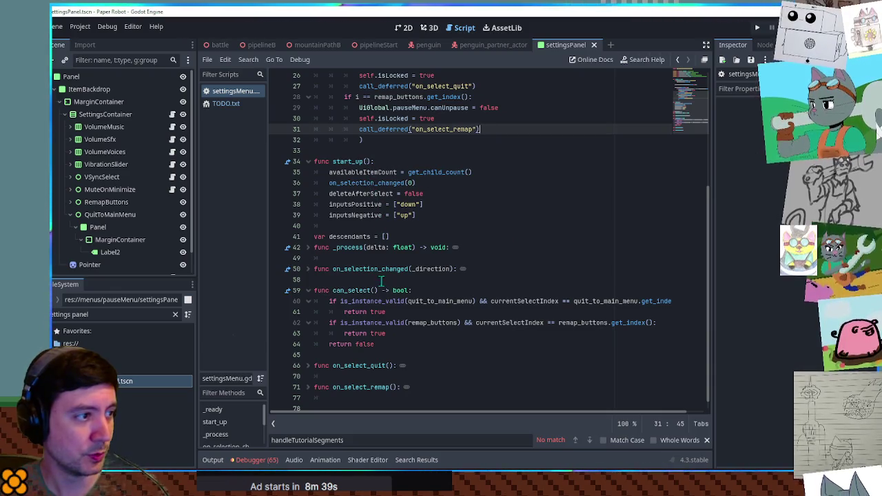
click(308, 162)
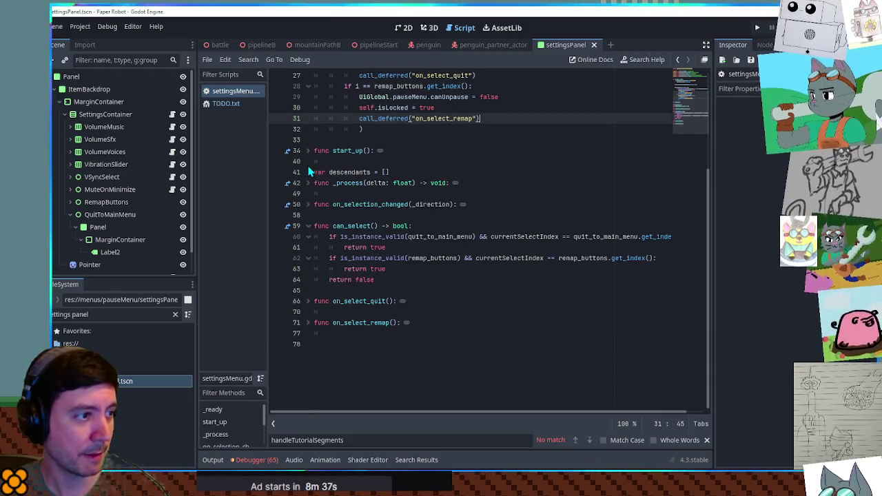
click(406, 300)
click(403, 30)
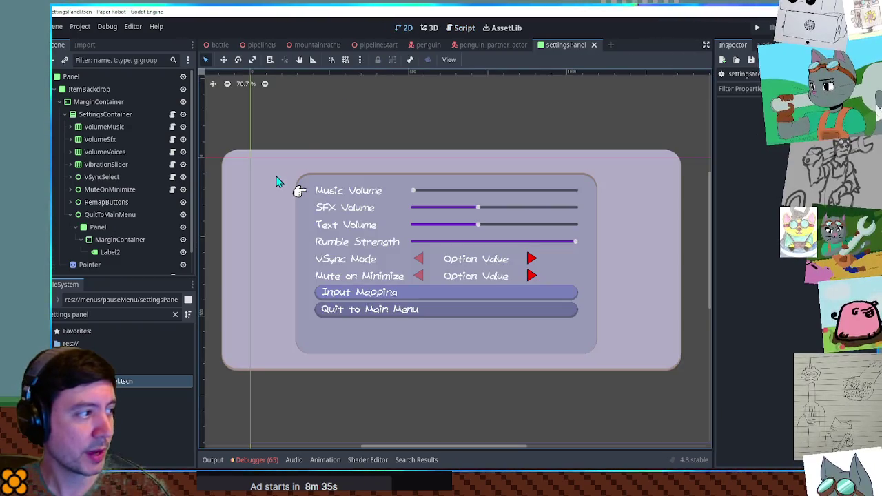
click(370, 293)
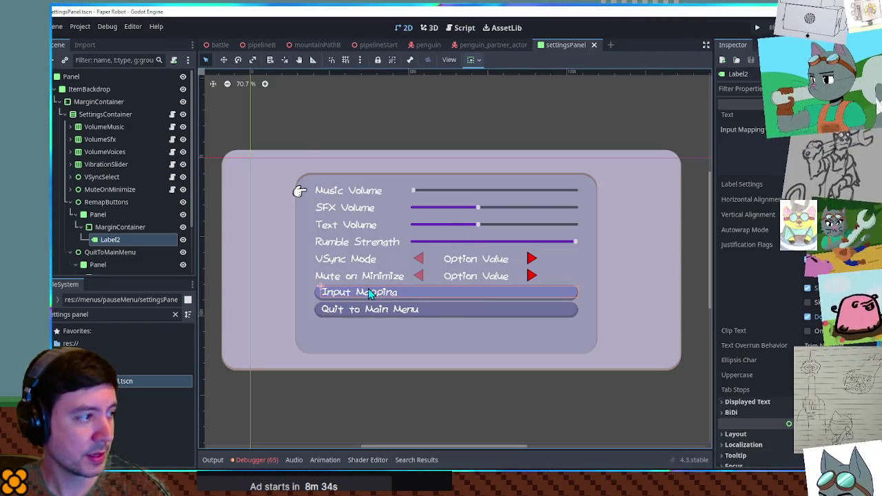
click(100, 214)
click(111, 202)
scroll(124, 220, down, 3)
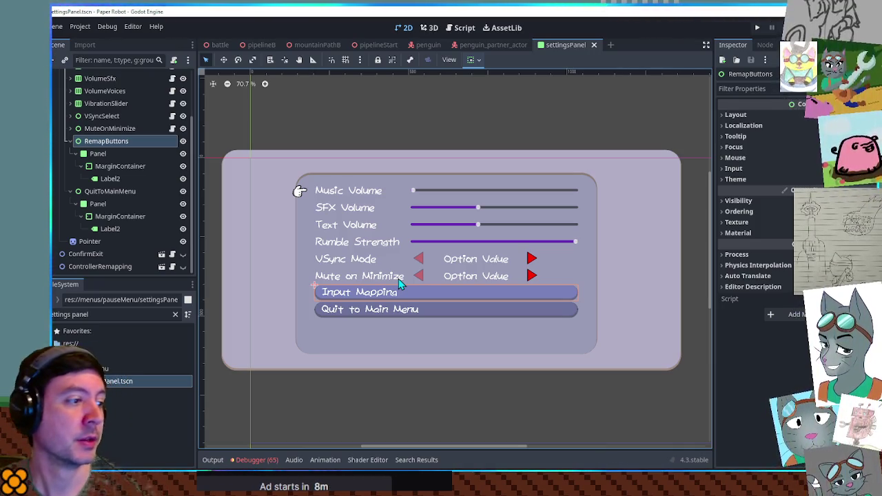
click(109, 192)
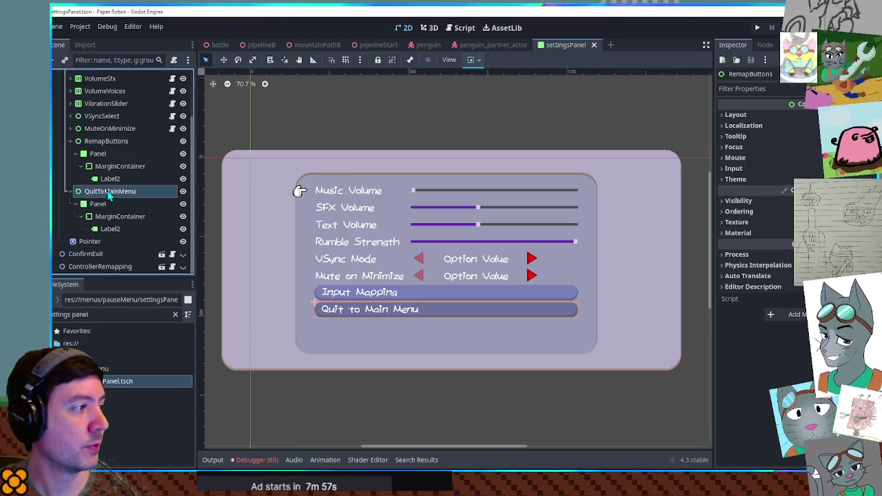
Step: Duplicate RemapButtons, rename the copy Externals, and set its Label2 text to 'Feedback &'
click(104, 142)
key(ctrl+d)
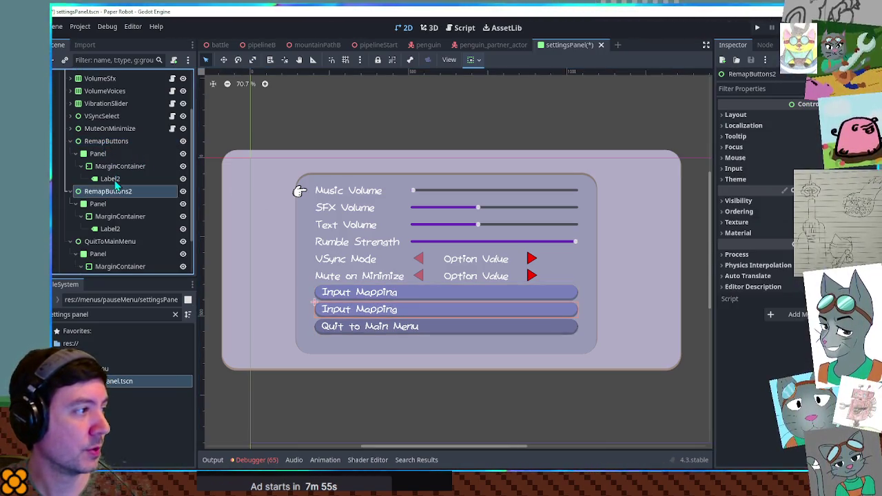
key(F2)
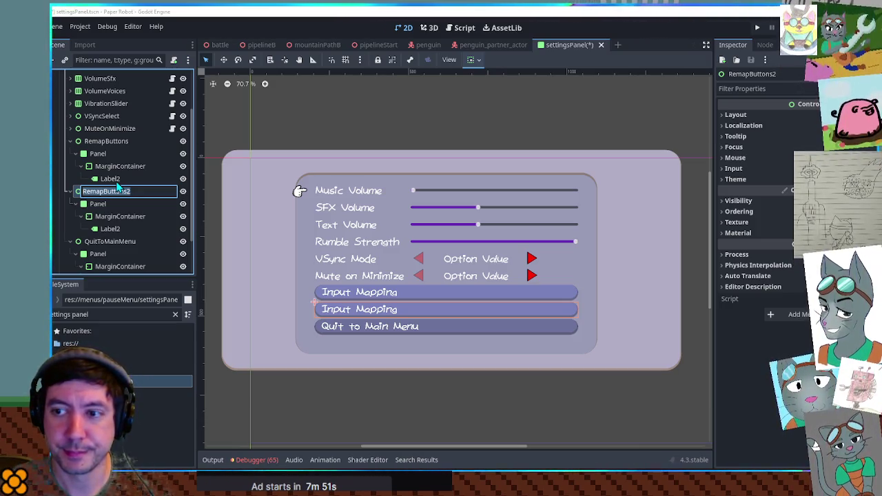
text(Externals)
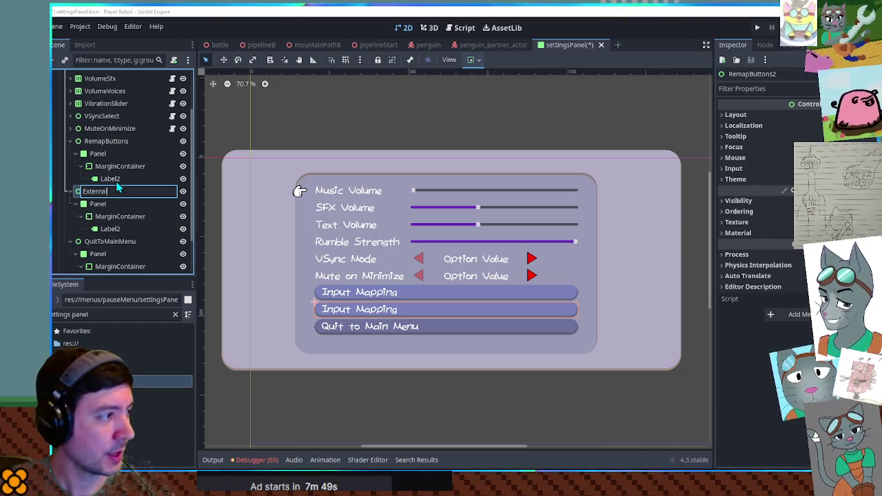
key(Return)
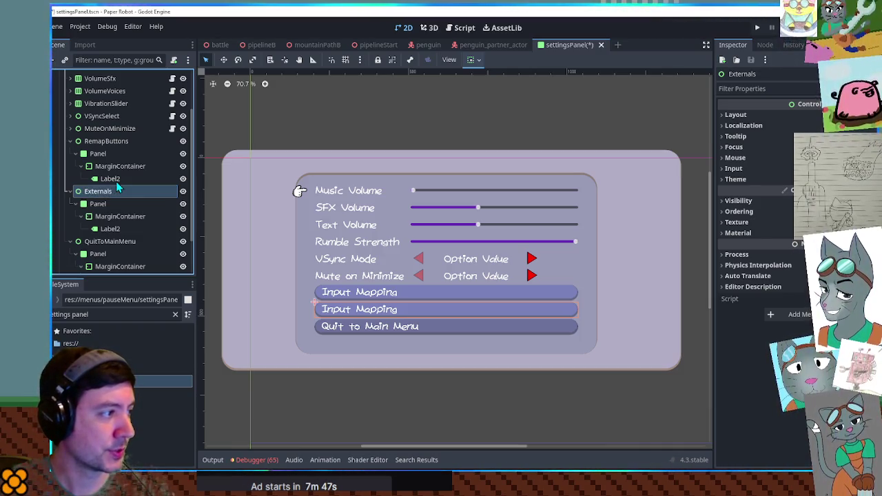
key(Down)
key(Down)
key(Down)
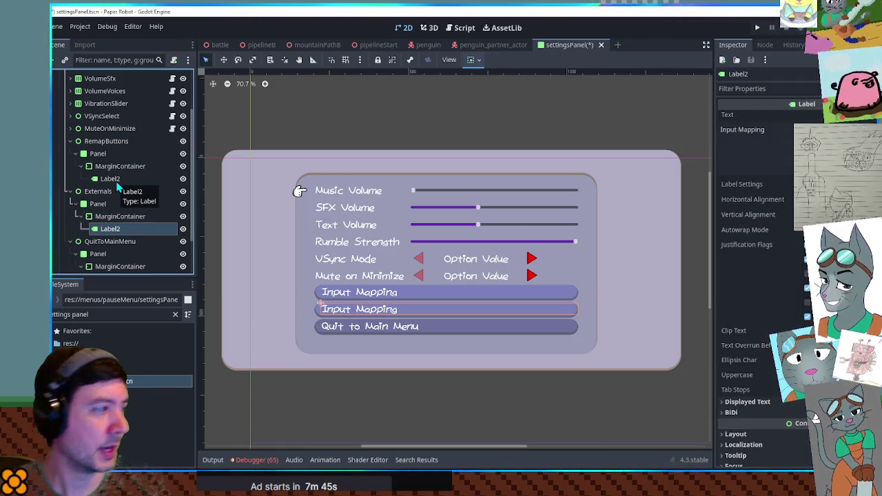
click(751, 141)
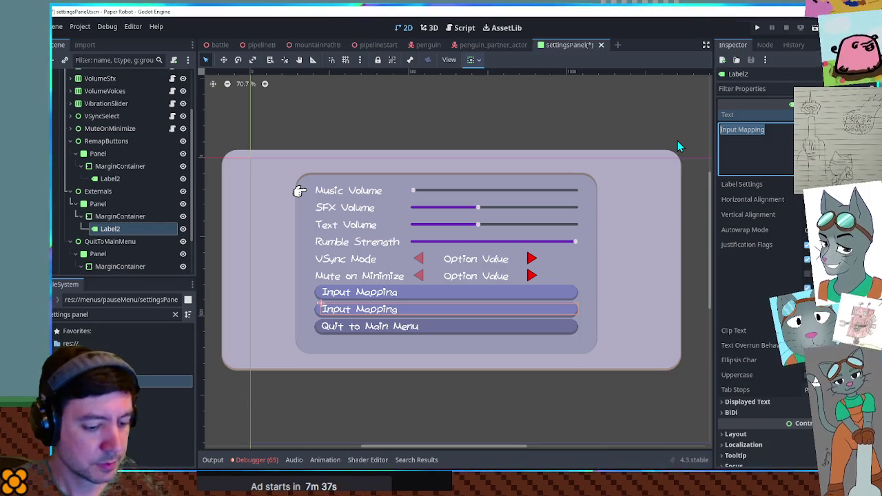
text(Feedback)
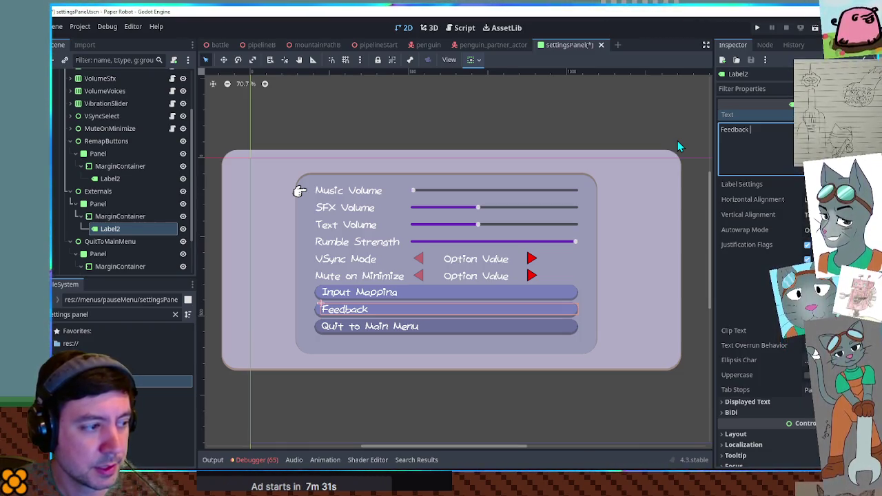
text( &)
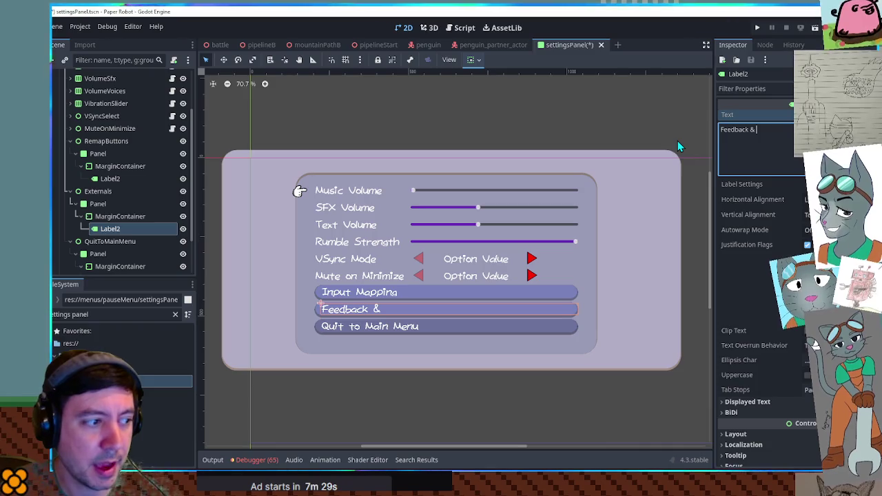
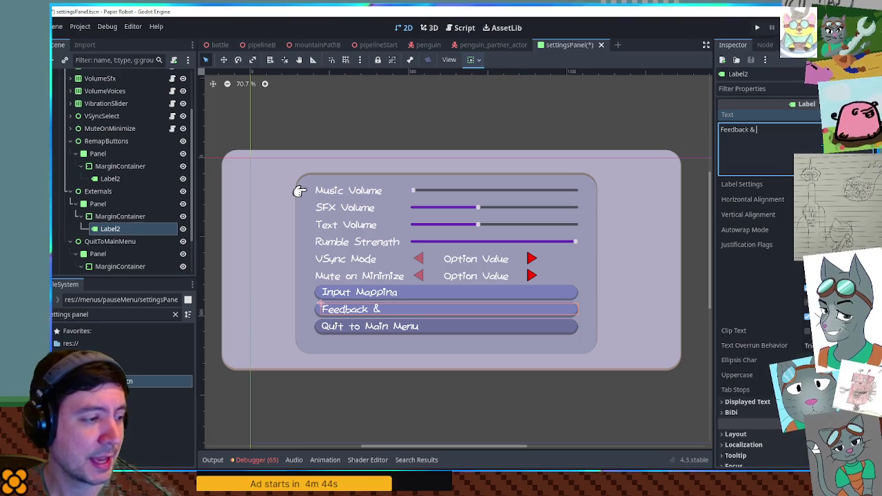
Step: Relabel Label2 as 'Feedback & Connections', save the settings panel scene, and open settingsMenu.gd
text(Ex)
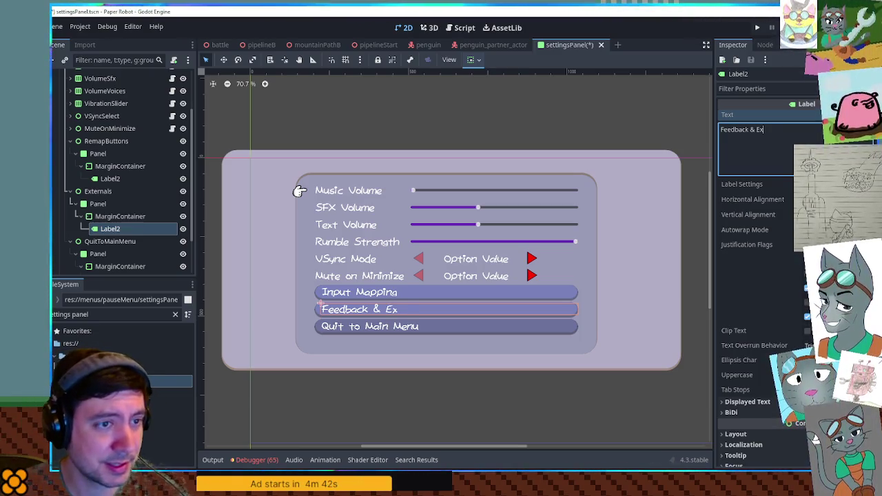
text(ternal Links)
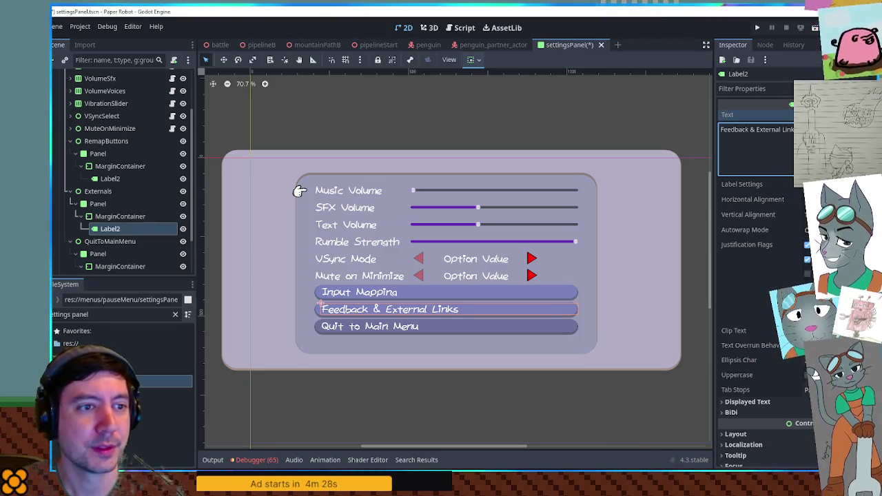
key(ctrl+BackSpace)
key(ctrl+BackSpace)
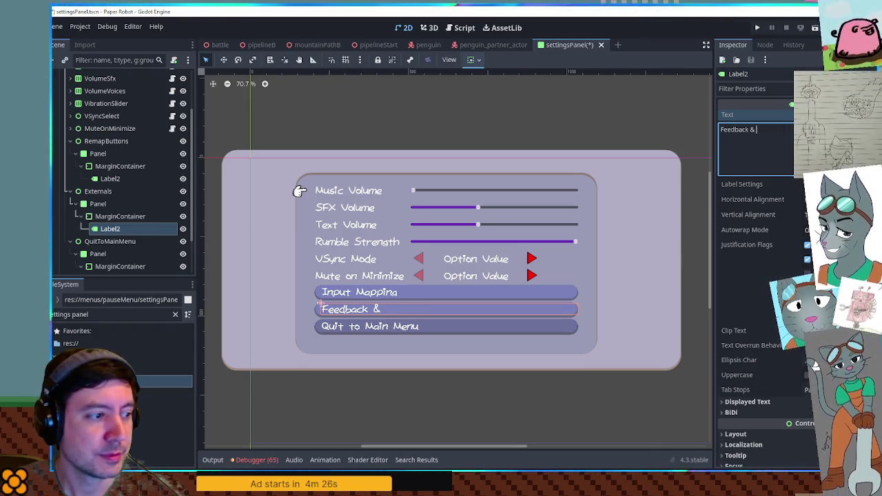
text(C)
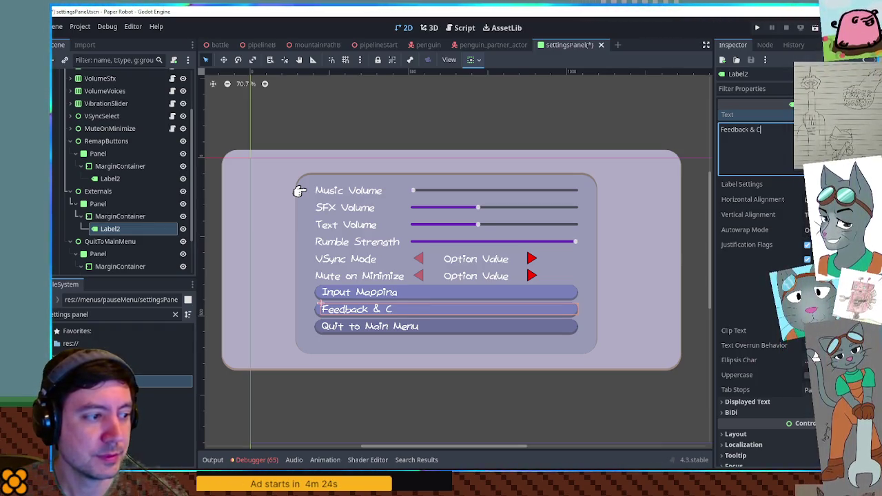
text(onnections)
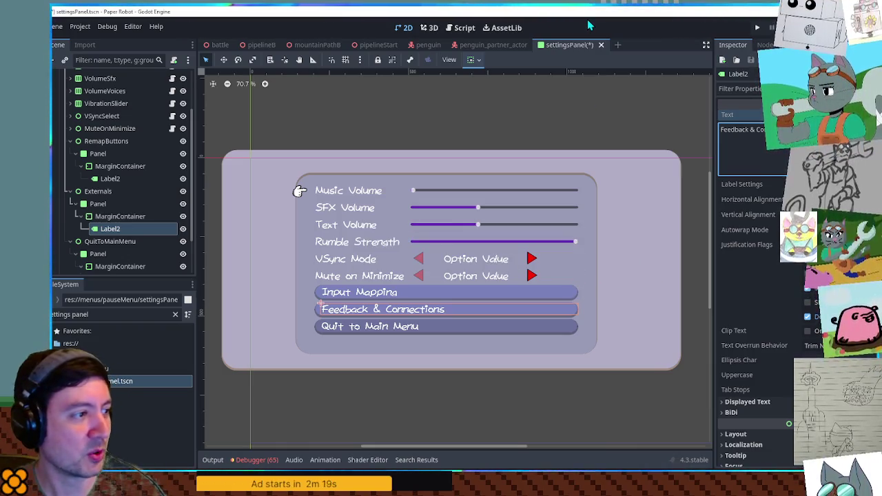
key(ctrl+s)
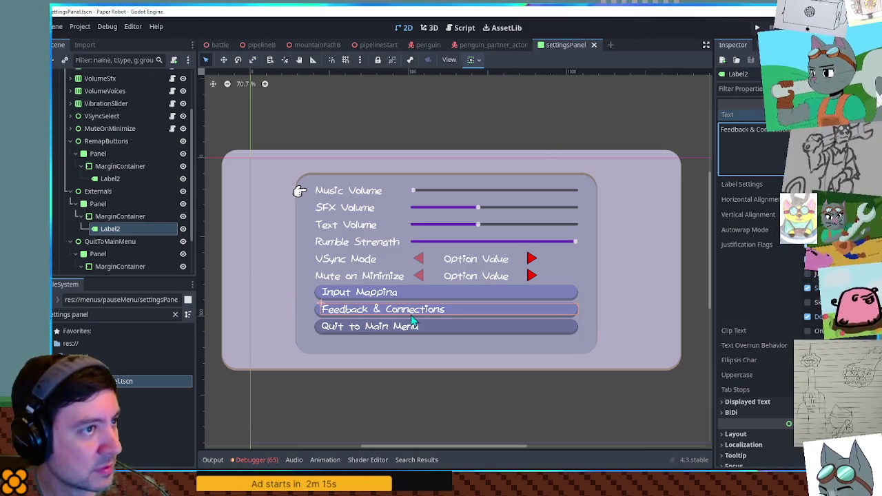
click(463, 31)
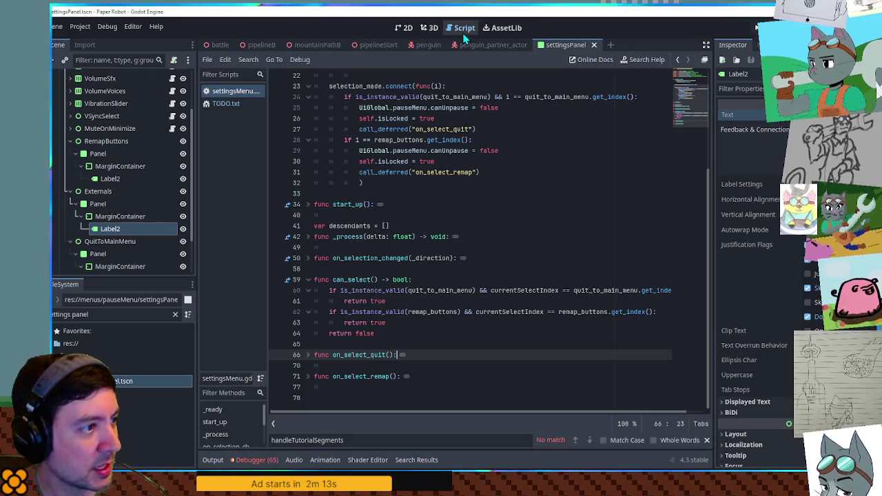
Step: Comment out the TitleScene check on lines 10–11 of settingsMenu.gd and run the project
scroll(559, 138, up, 5)
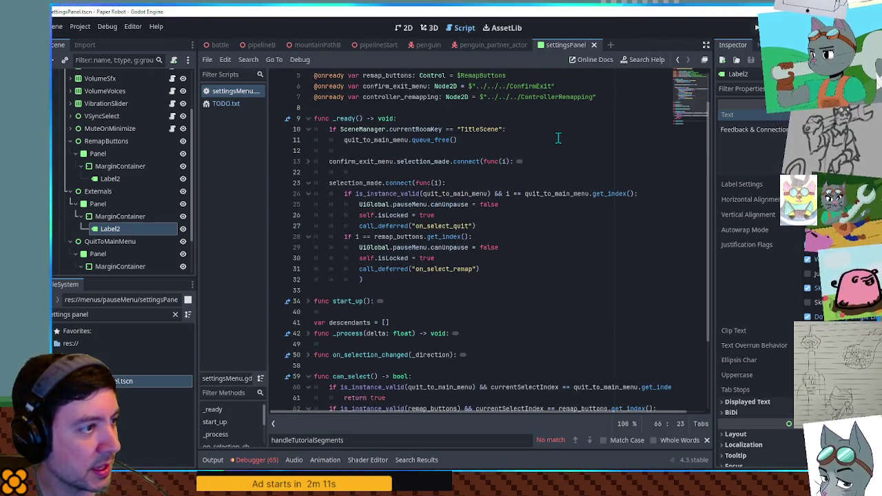
scroll(558, 138, up, 2)
double_click(376, 183)
drag(330, 172, 347, 182)
key(ctrl+k)
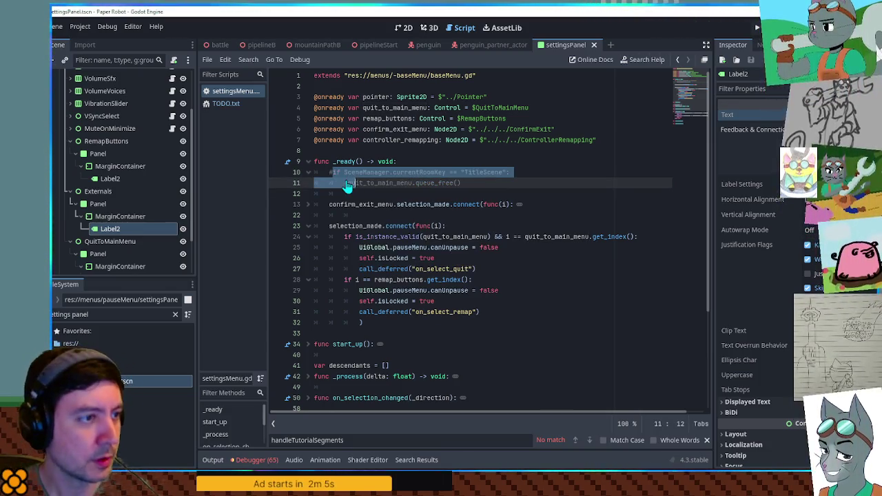
key(F5)
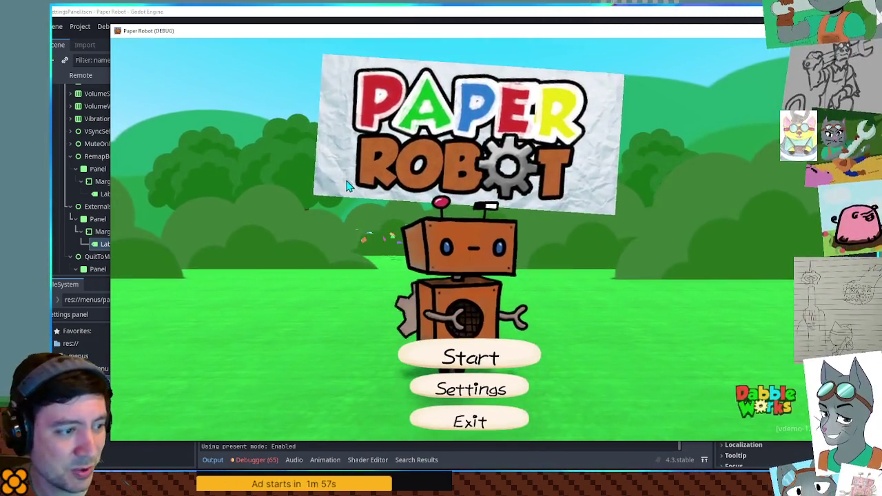
Step: In the running game, open Settings and choose Quit to Main Menu to bring up its confirmation
key(space)
key(q)
key(Down)
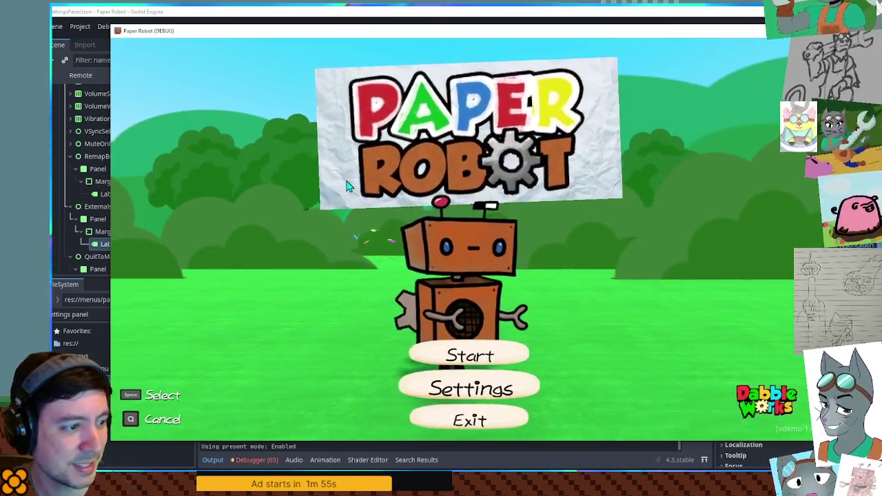
key(space)
key(Down)
key(Down)
key(Down)
key(Down)
key(space)
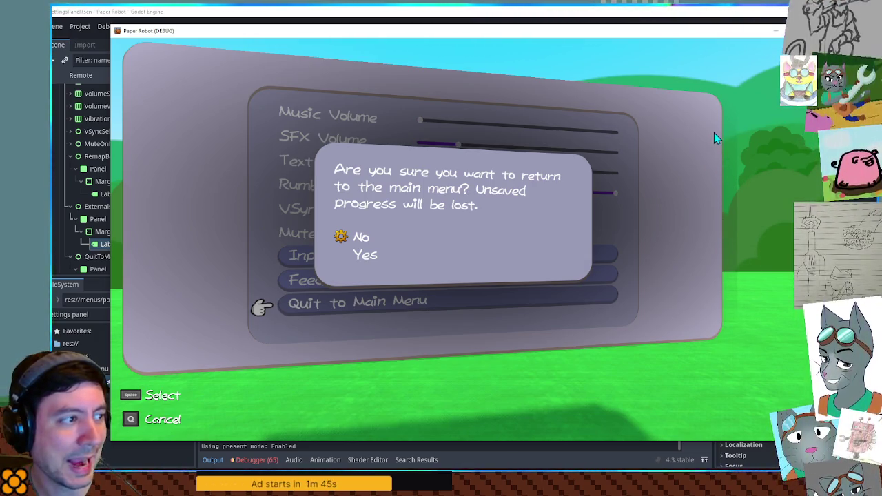
Step: Cancel the confirmation once, then confirm Yes to return to the title and close the game
key(space)
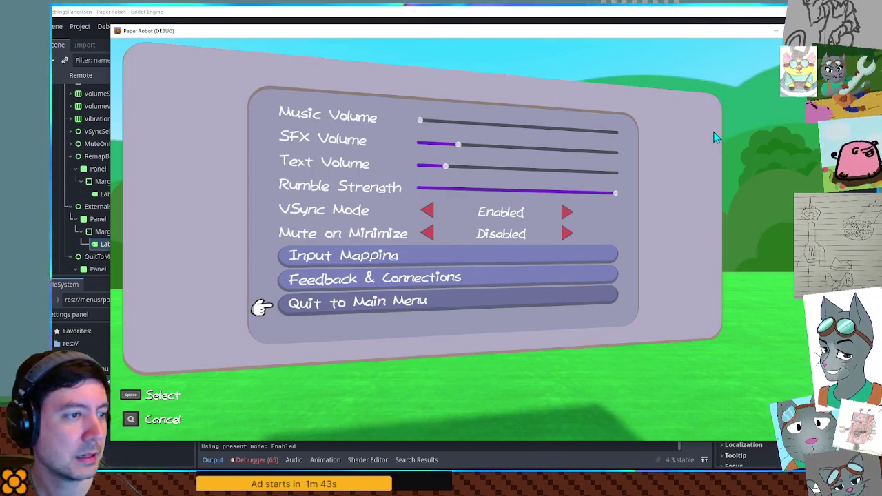
key(space)
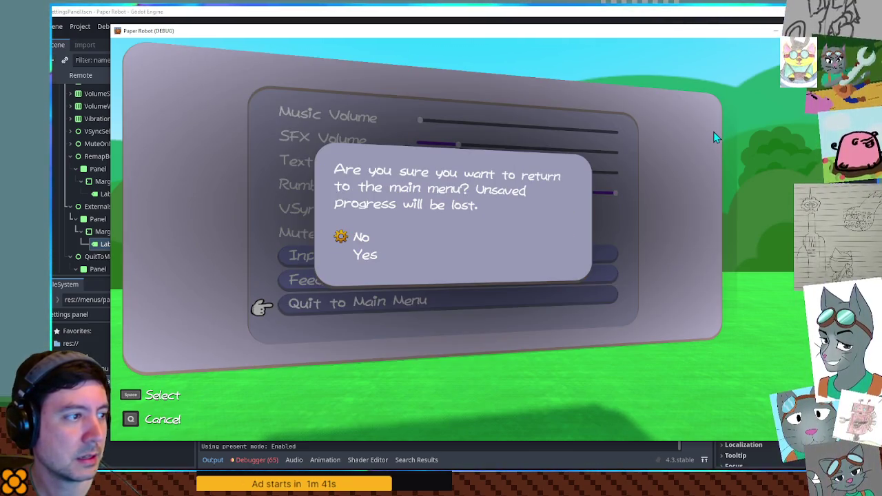
key(space)
click(483, 309)
key(Down)
key(space)
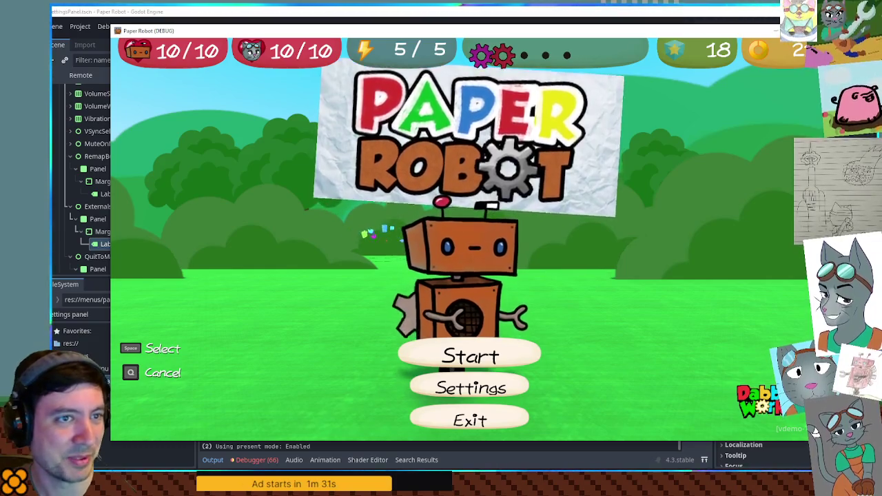
key(F8)
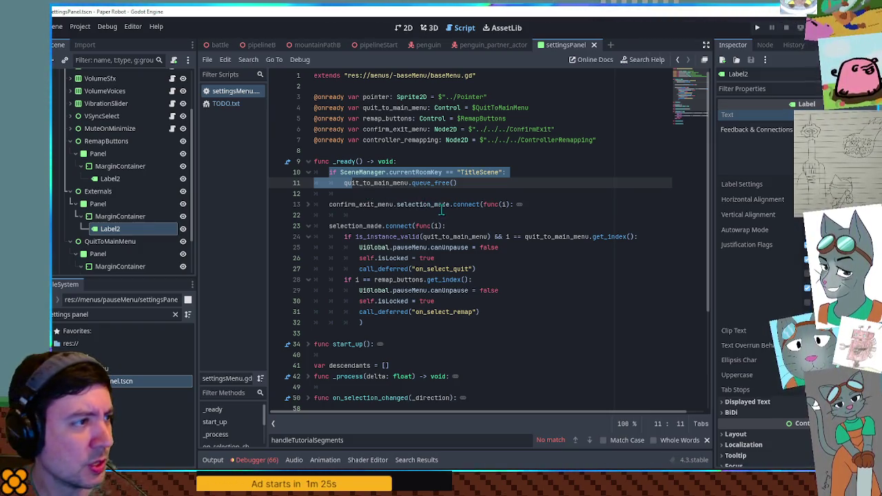
Step: On the 2D canvas, toggle ConfirmExit and ControllerRemapping visibility, leaving both overlays hidden
click(404, 27)
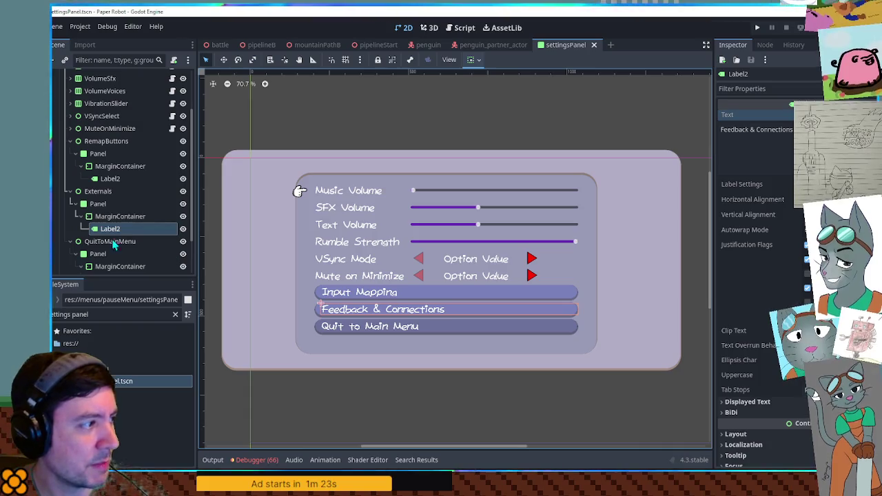
scroll(122, 247, down, 2)
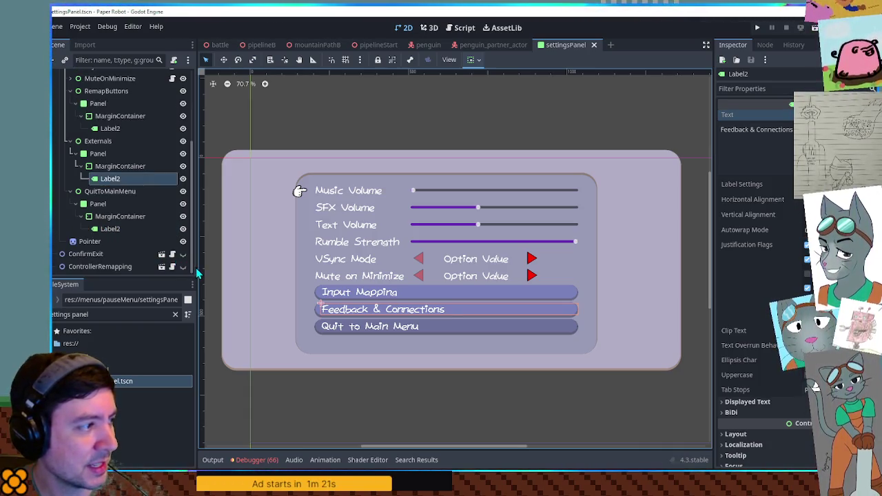
click(182, 253)
click(183, 254)
click(183, 266)
click(183, 266)
click(182, 254)
click(183, 254)
click(183, 267)
click(183, 267)
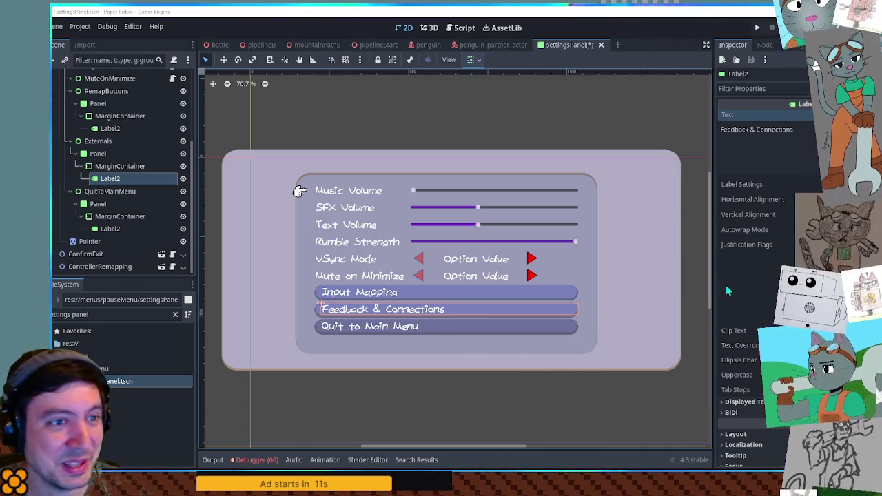
Step: Open the ConfirmExit node's scene in its own editor tab
click(758, 141)
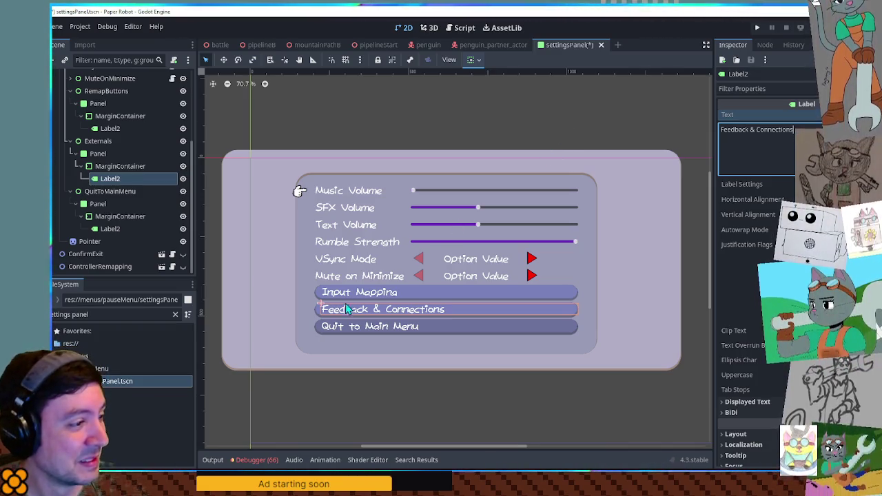
click(104, 267)
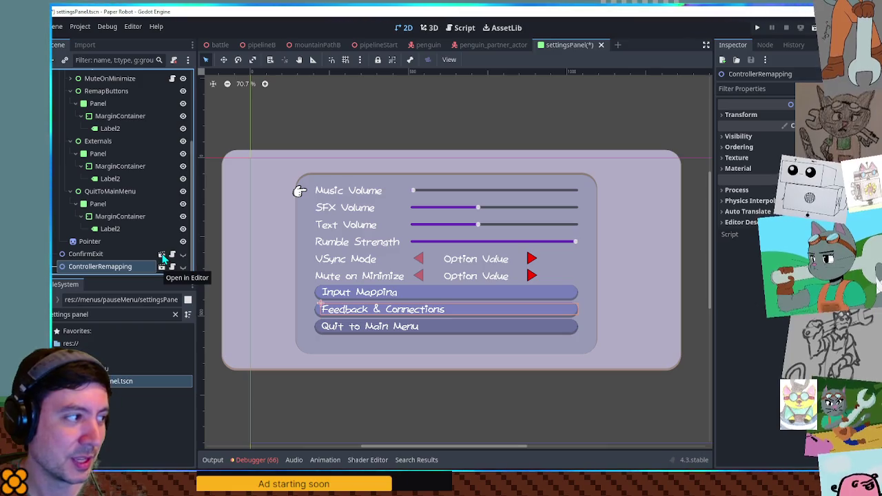
click(161, 256)
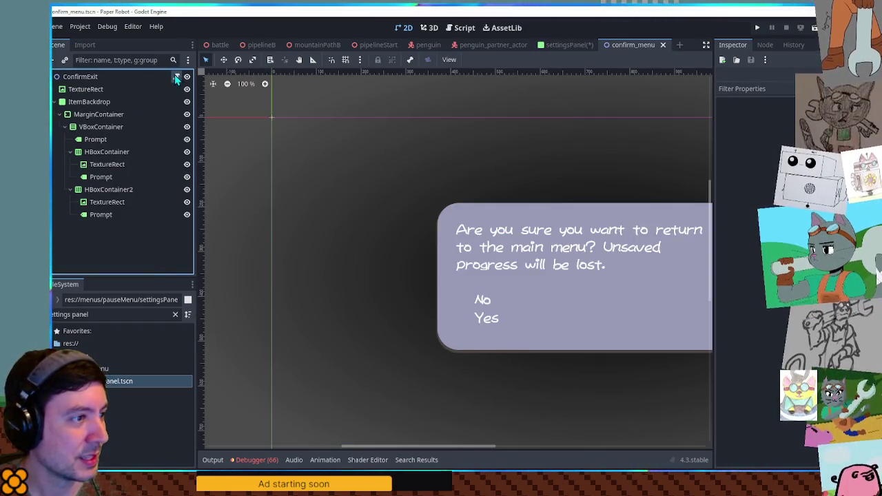
click(175, 77)
scroll(489, 324, down, 5)
scroll(489, 324, up, 5)
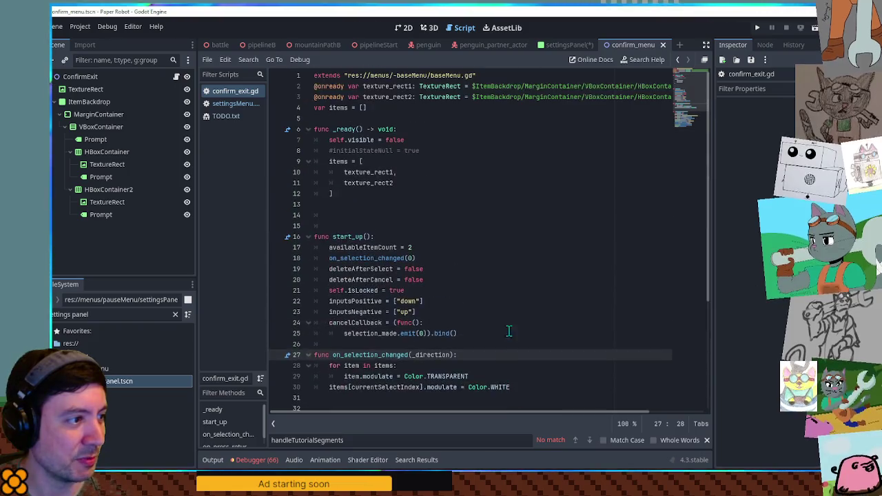
scroll(514, 335, down, 5)
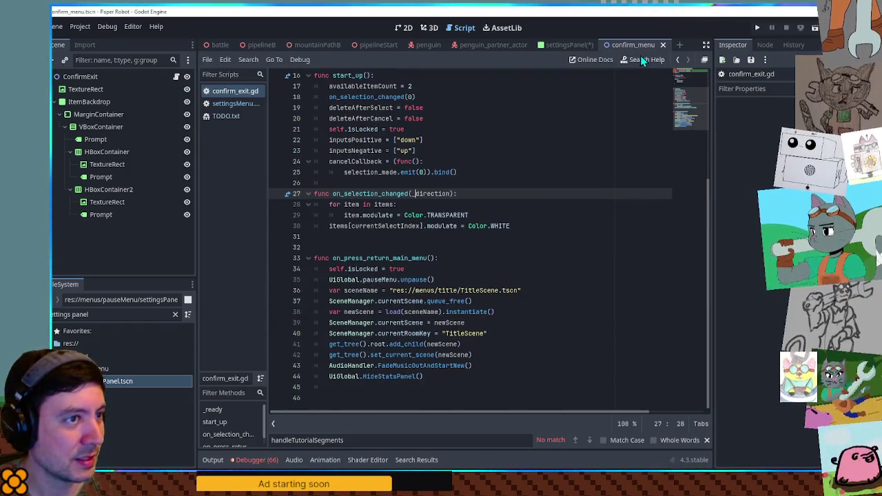
click(405, 28)
scroll(589, 273, down, 2)
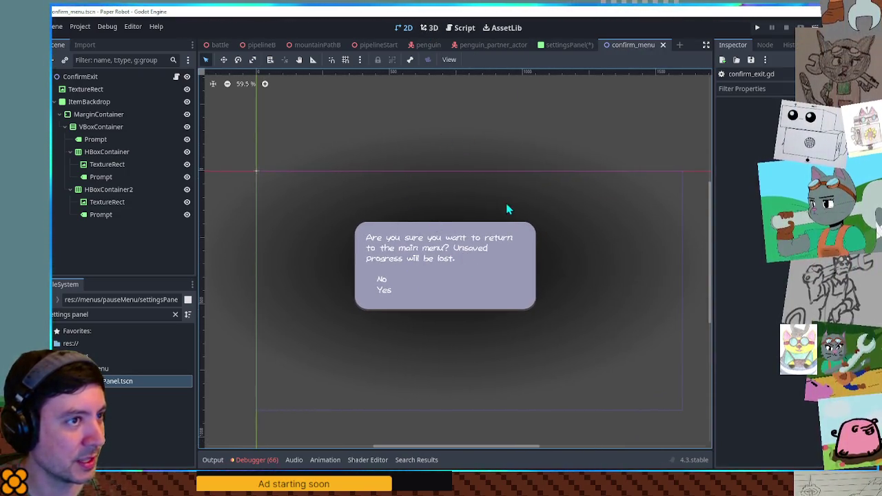
click(176, 77)
scroll(599, 261, up, 5)
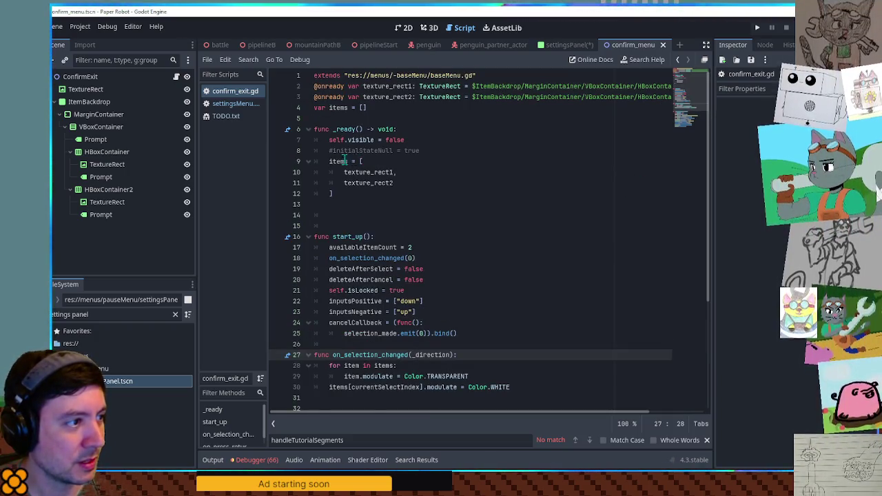
double_click(687, 84)
drag(688, 84, 693, 106)
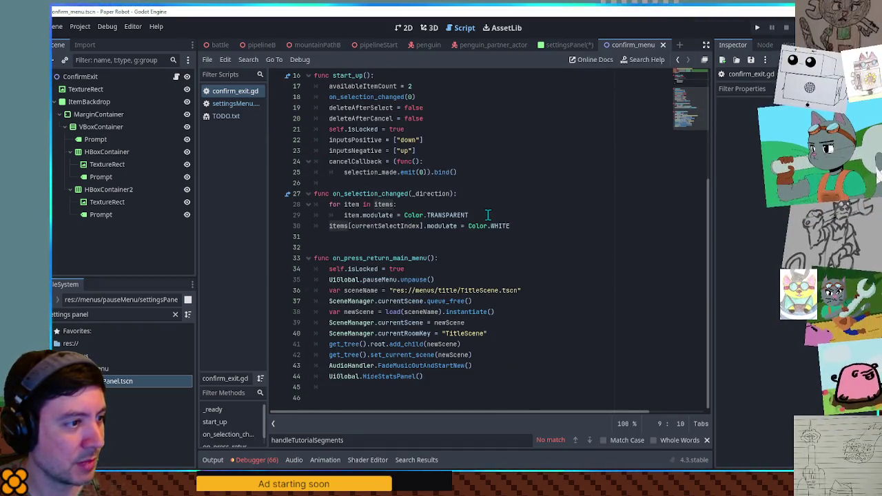
drag(698, 124, 679, 85)
click(404, 27)
click(373, 281)
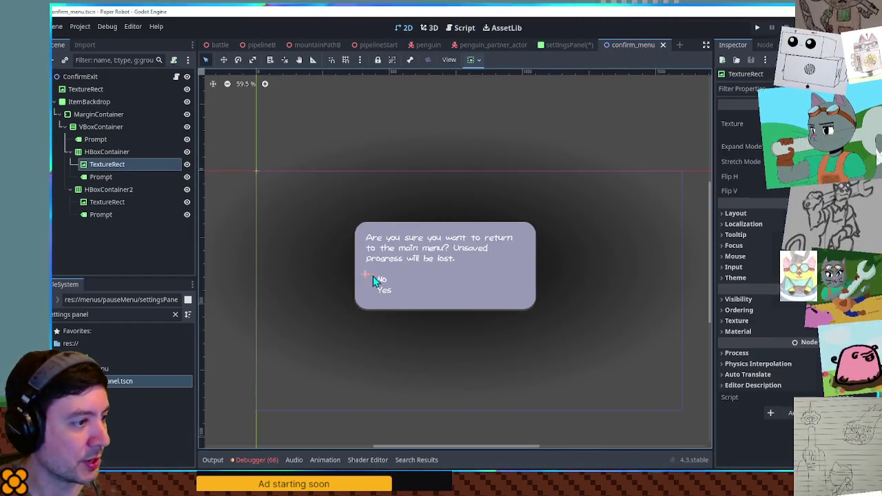
click(368, 293)
click(369, 289)
click(370, 281)
click(371, 289)
click(372, 290)
click(372, 289)
click(372, 290)
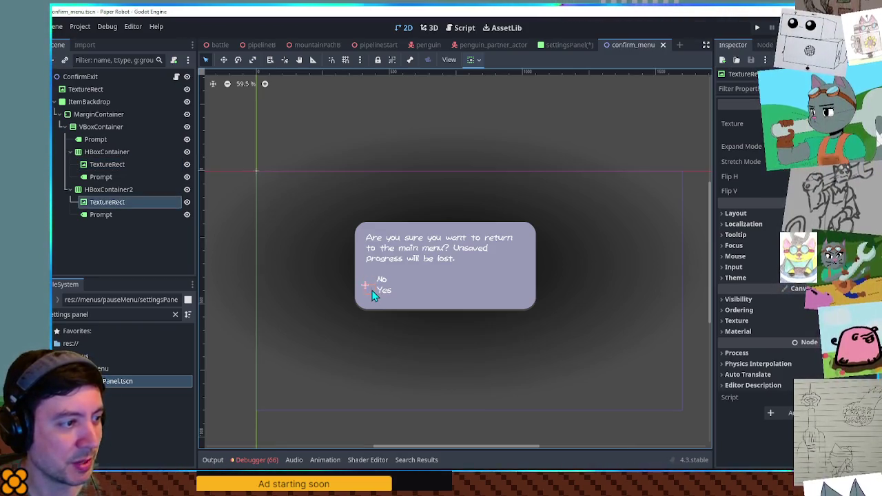
click(373, 284)
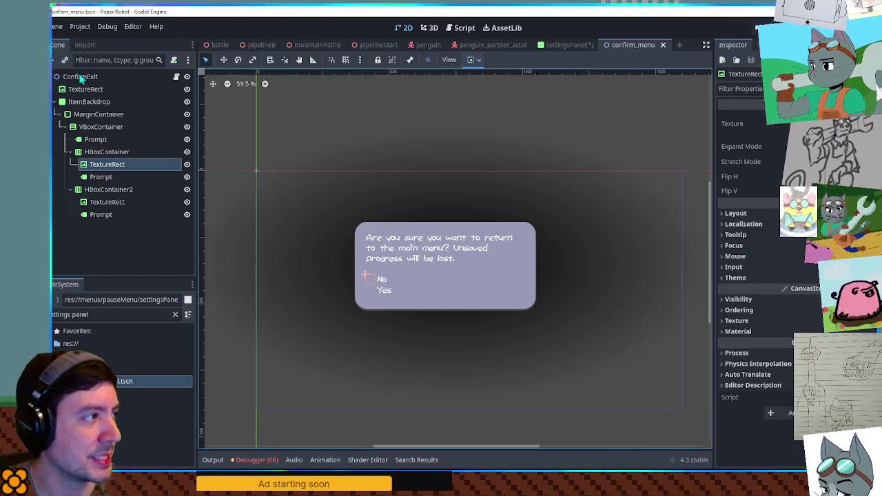
click(113, 314)
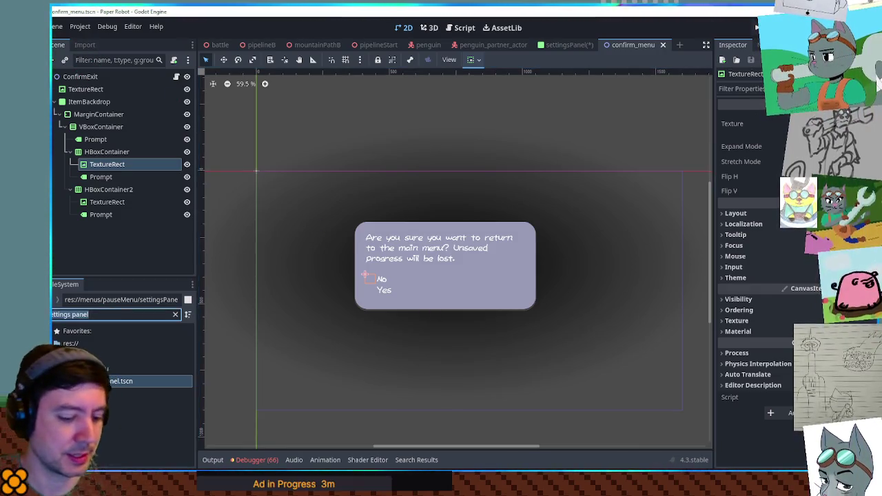
text(confirm me)
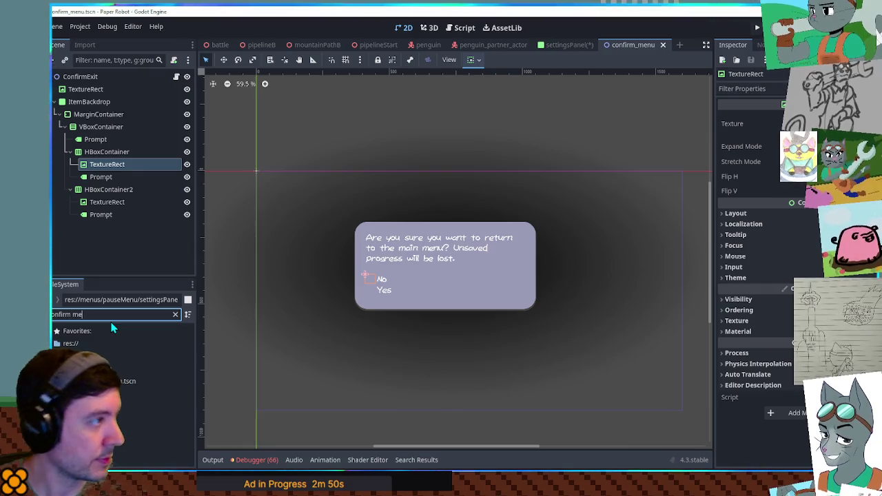
click(113, 383)
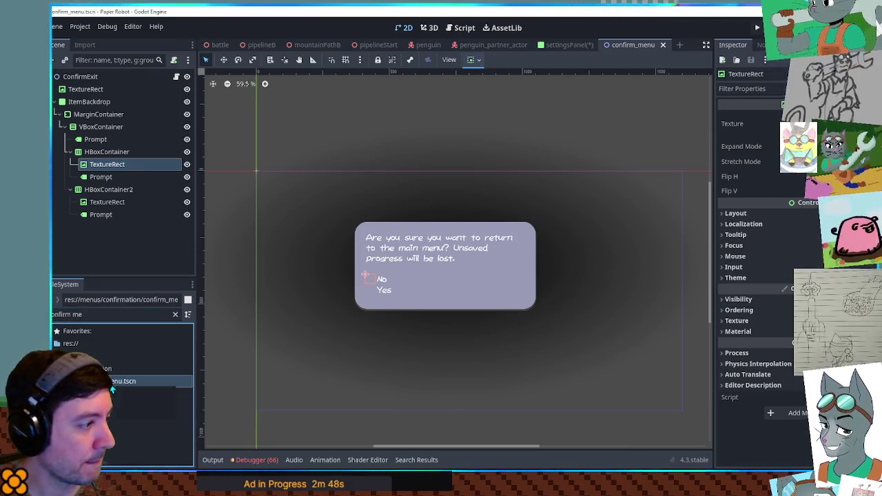
click(175, 314)
scroll(114, 422, down, 5)
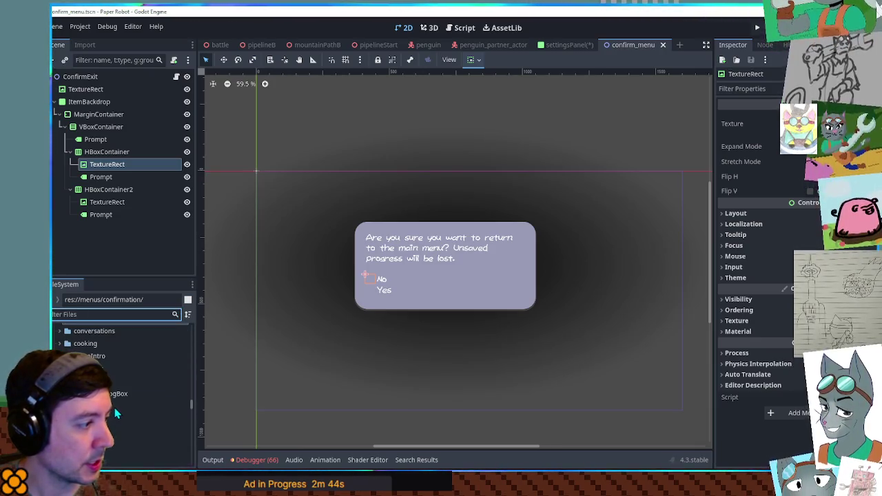
click(97, 314)
text(sett)
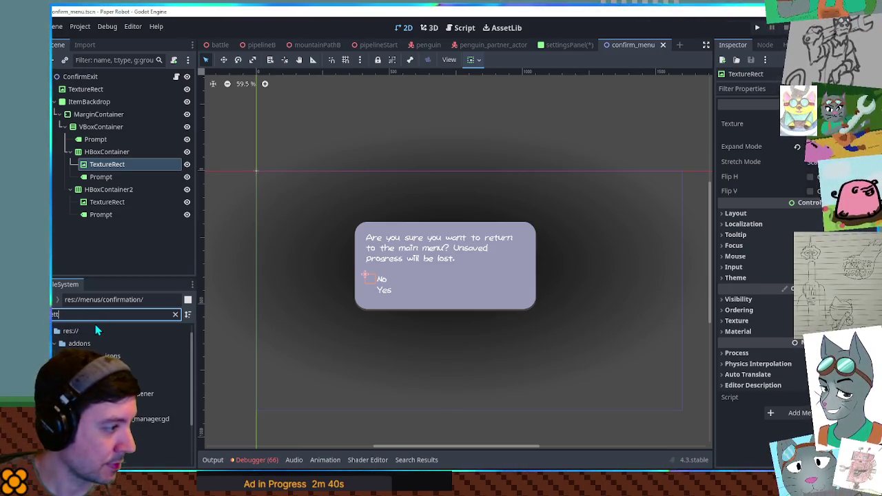
scroll(111, 381, down, 3)
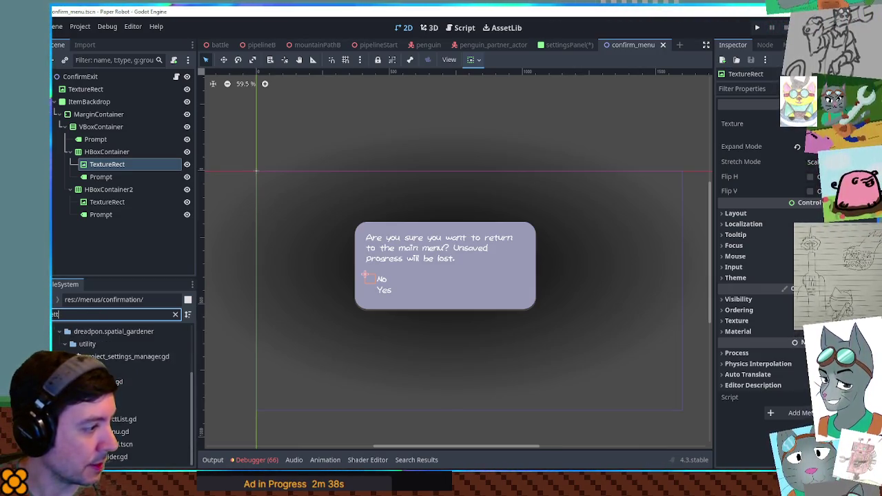
right_click(104, 410)
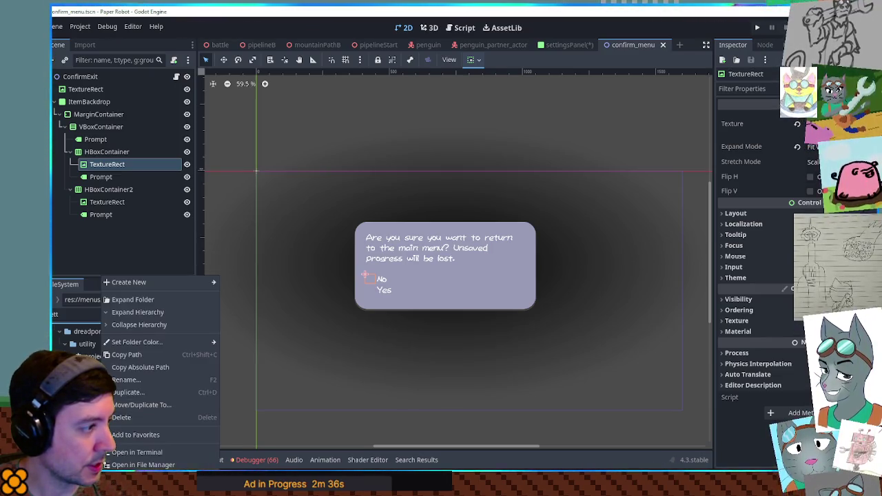
key(Escape)
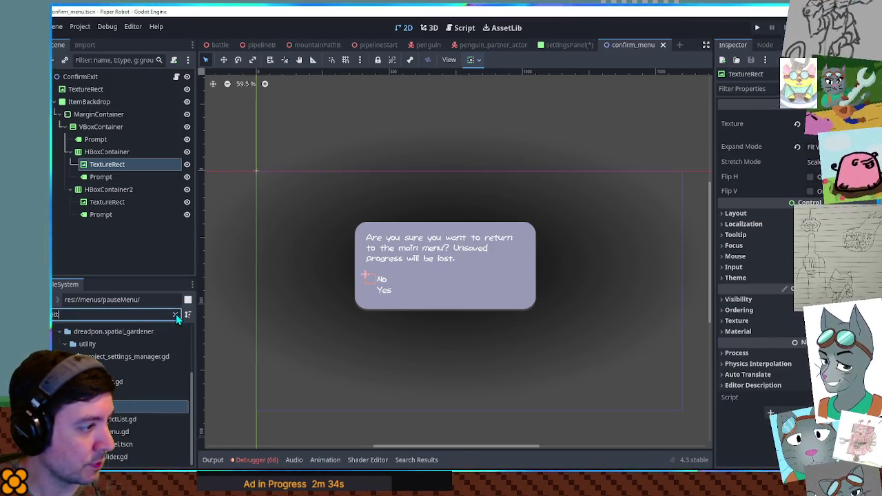
click(175, 314)
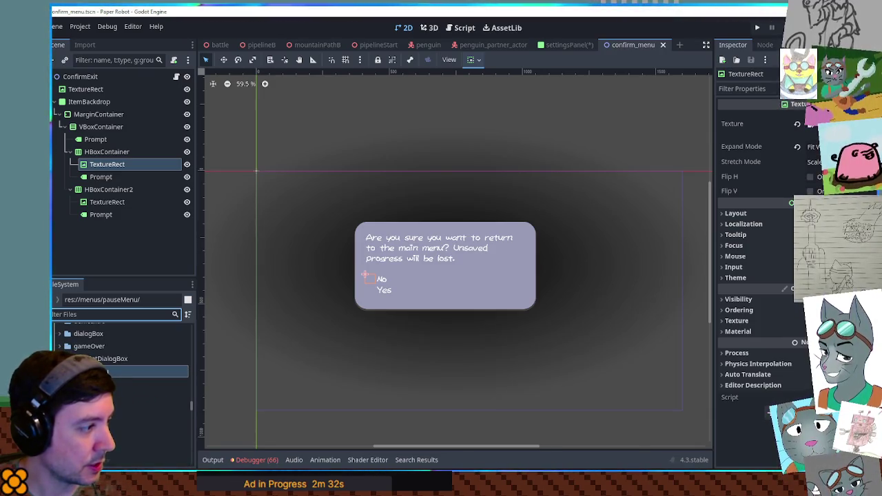
scroll(121, 373, up, 2)
scroll(121, 372, down, 2)
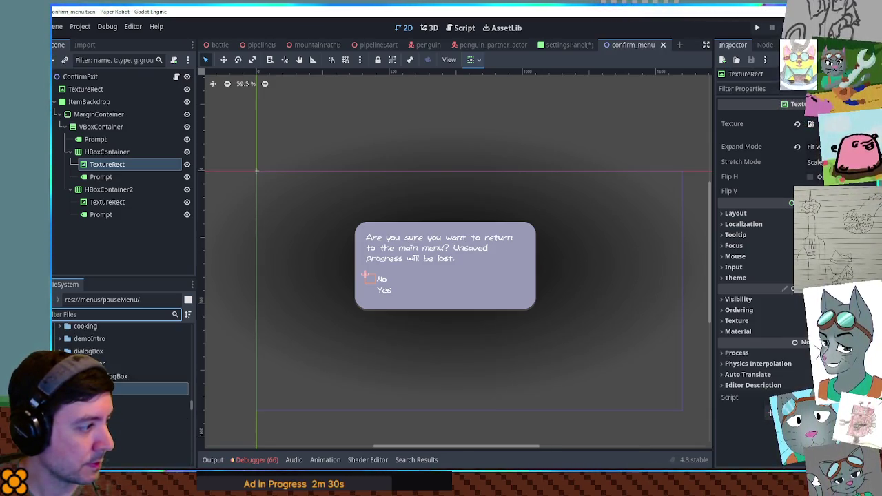
Step: Create a new socials folder inside the pauseMenu folder
scroll(121, 372, down, 2)
right_click(93, 354)
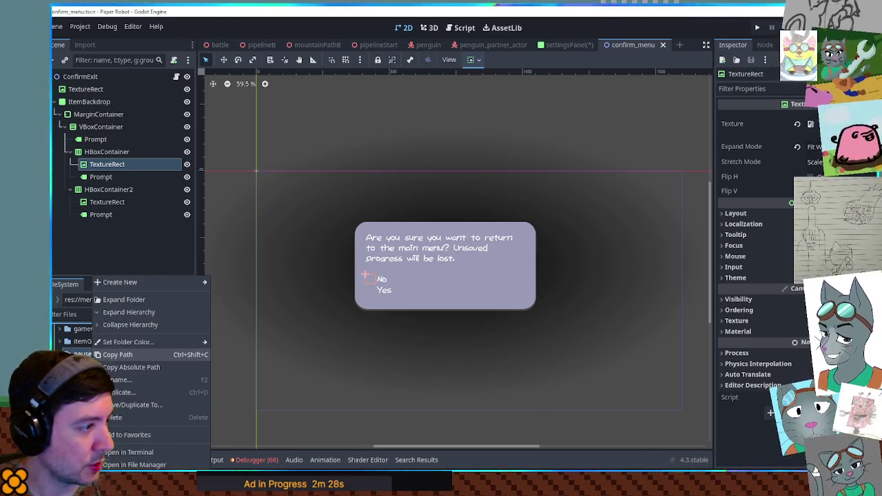
mouse_move(155, 283)
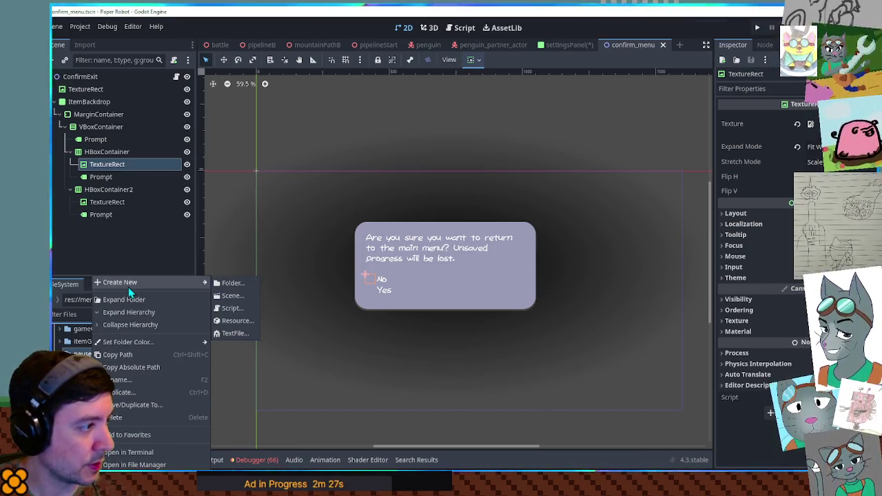
click(241, 286)
text(scenes)
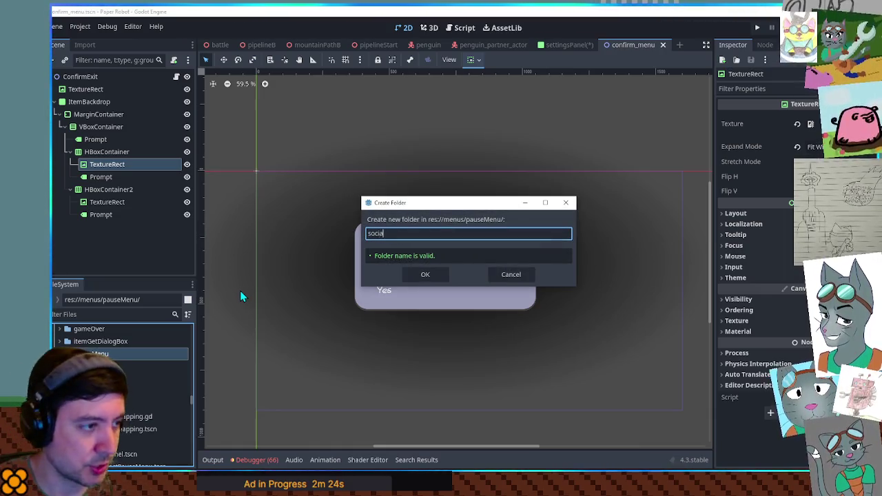
key(Return)
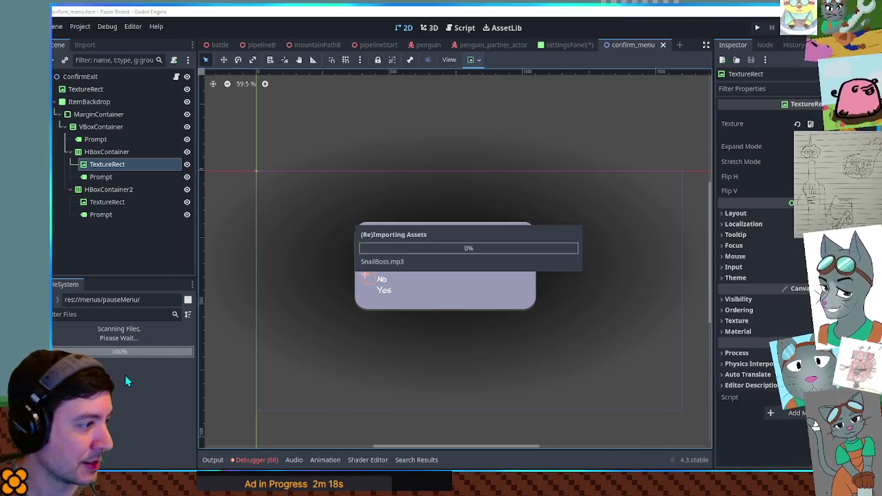
Step: Duplicate confirm_menu.tscn as socials.tscn and move it into the socials folder
scroll(114, 383, up, 3)
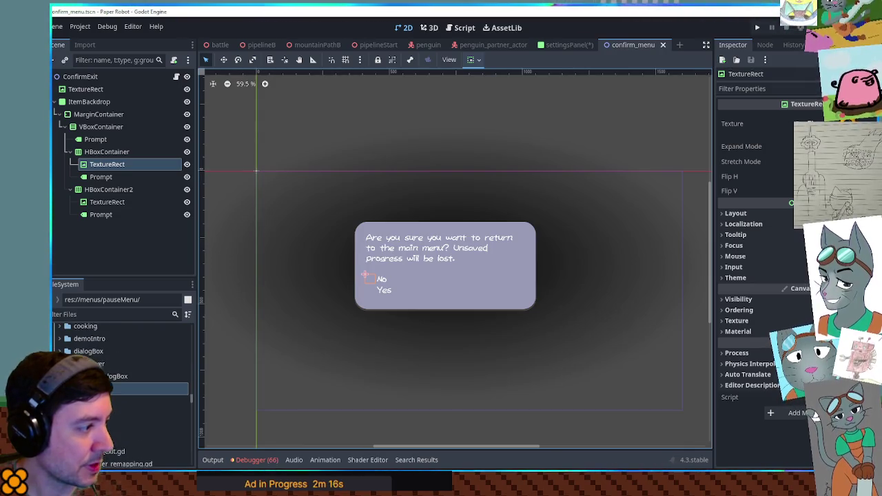
click(58, 335)
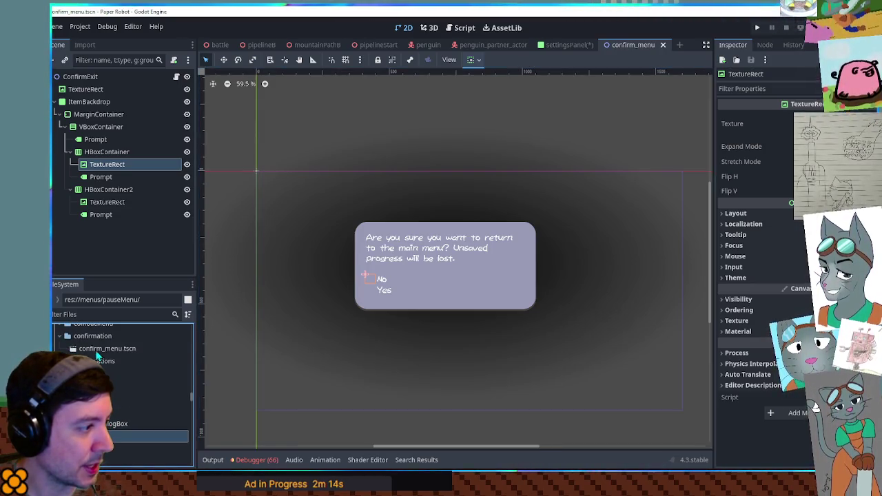
click(96, 349)
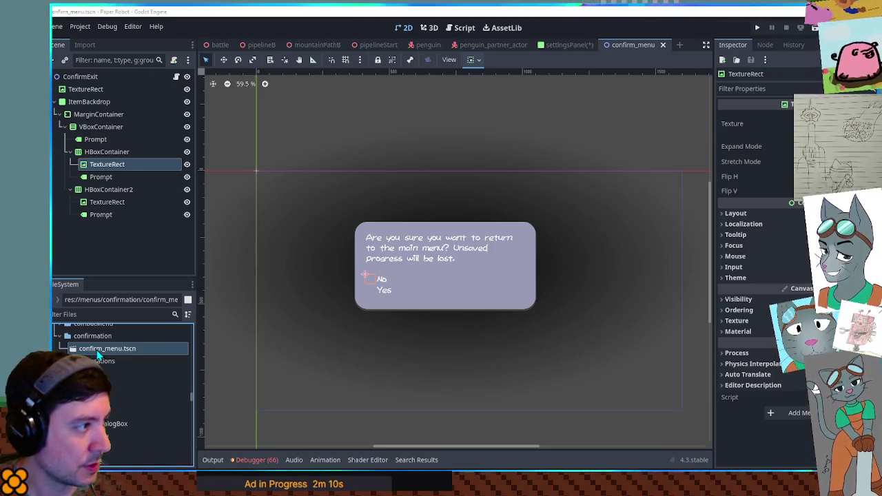
key(ctrl+d)
text(skills)
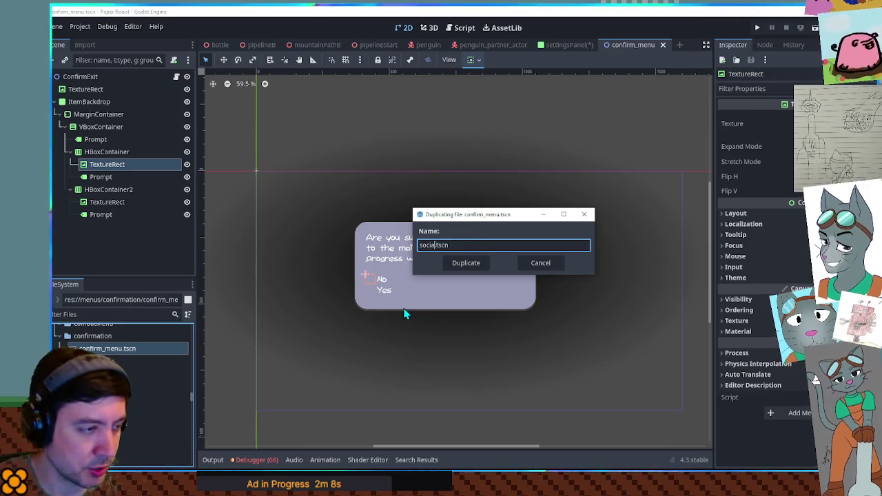
key(Return)
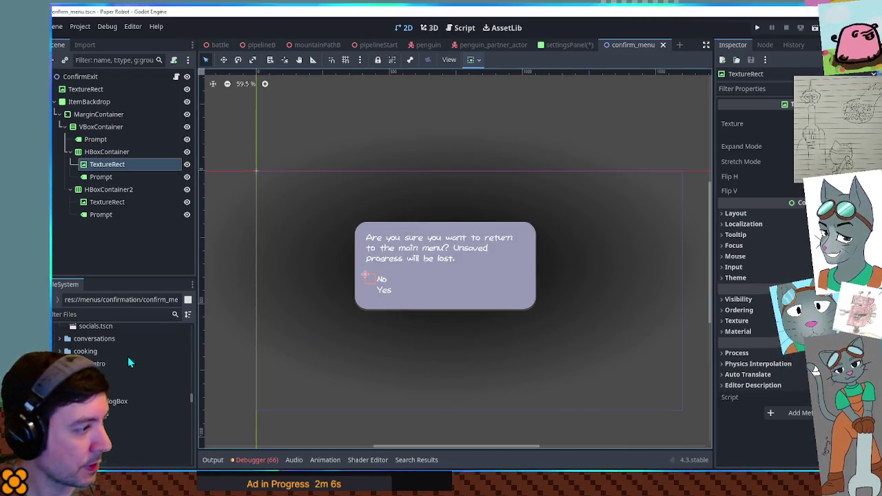
click(103, 331)
drag(95, 331, 110, 384)
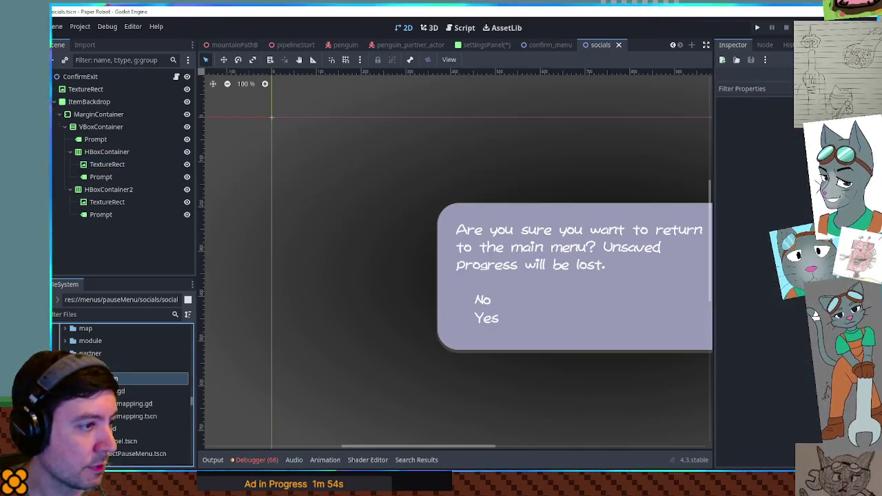
Step: Shrink the TextureRect background and enlarge the dialog panel so the prompt wraps onto two lines
scroll(477, 309, up, 2)
scroll(477, 312, down, 2)
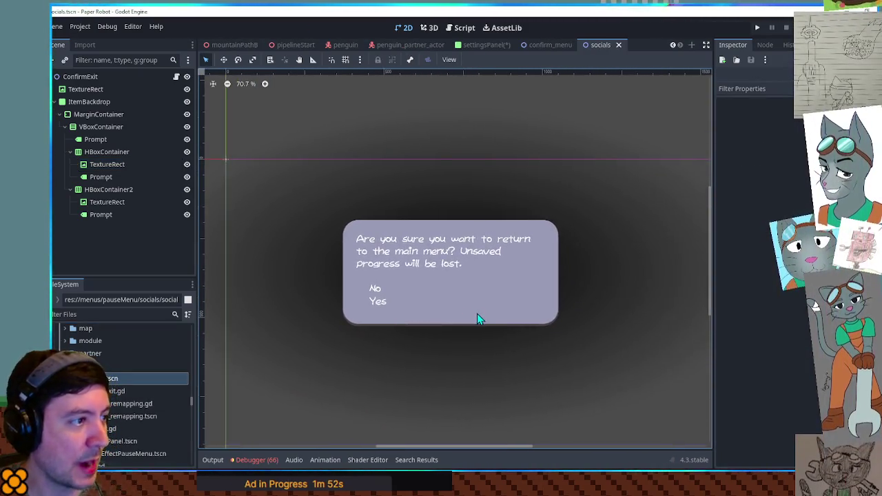
click(609, 292)
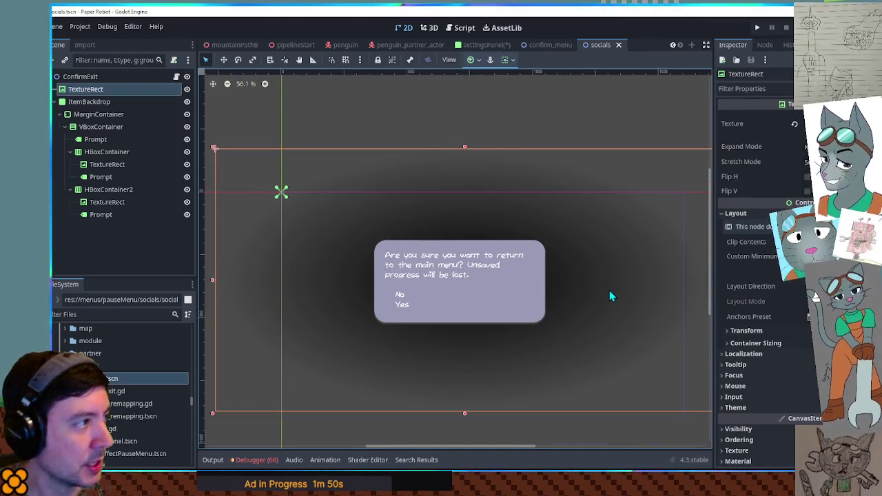
scroll(610, 293, down, 1)
mouse_move(681, 390)
mouse_down()
mouse_move(656, 380)
mouse_move(644, 339)
mouse_move(597, 349)
mouse_move(577, 342)
mouse_move(623, 351)
mouse_move(611, 351)
mouse_up()
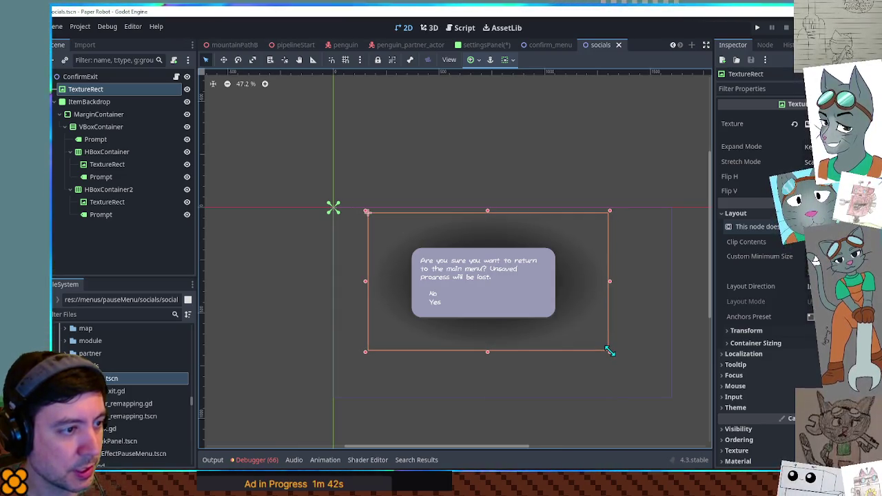
scroll(506, 322, up, 5)
click(521, 316)
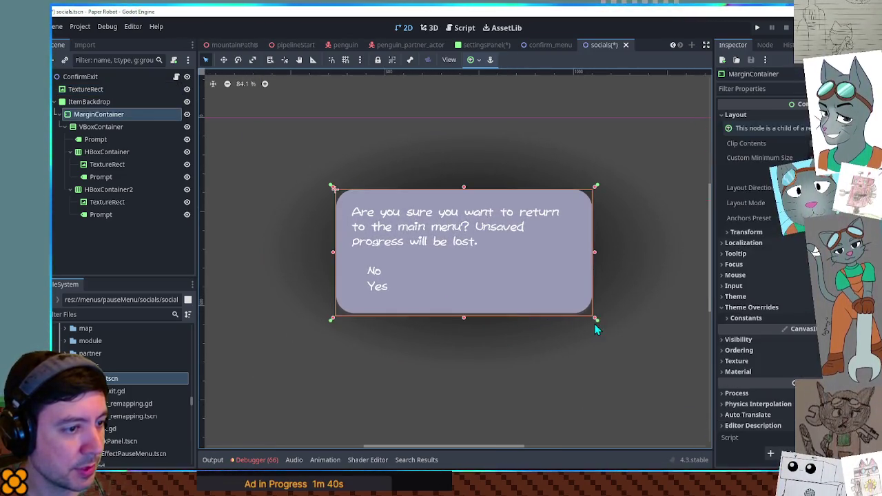
mouse_move(596, 322)
mouse_down()
mouse_move(623, 339)
mouse_move(558, 312)
mouse_move(600, 321)
mouse_move(655, 361)
mouse_up()
click(332, 222)
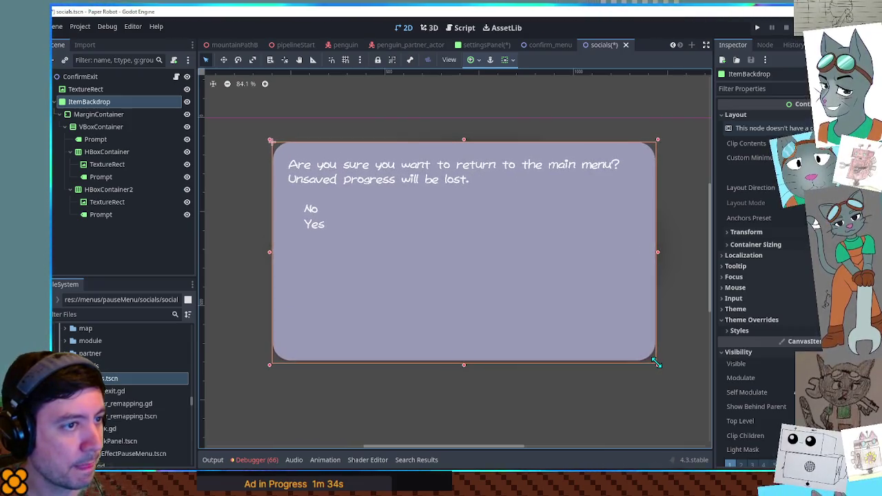
scroll(517, 338, down, 2)
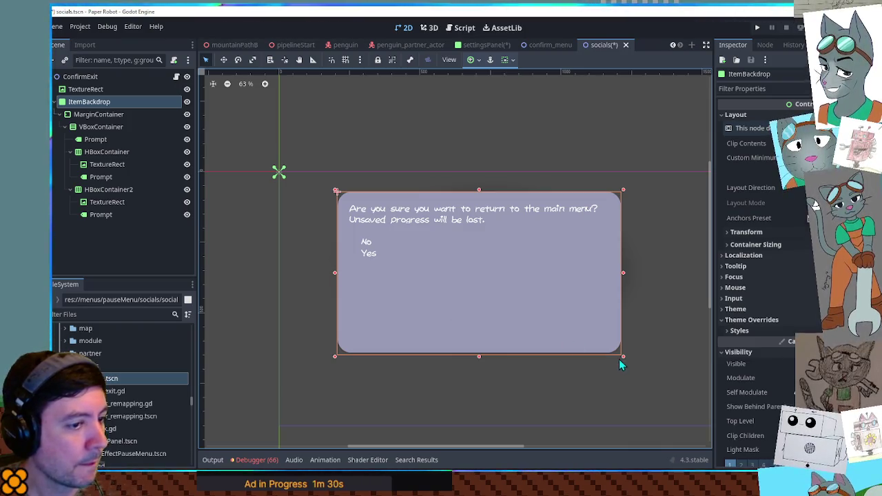
click(86, 89)
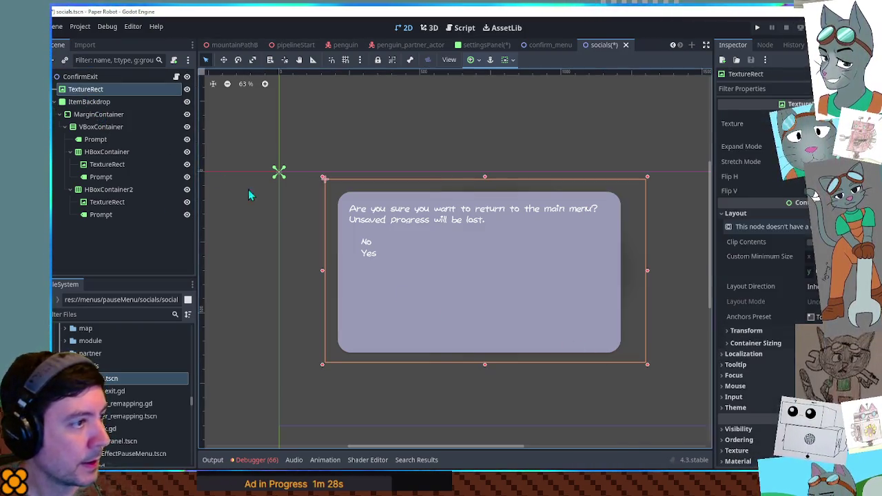
Step: Reshape the TextureRect into a tall shadow strip along the dialog's left edge
drag(322, 179, 300, 176)
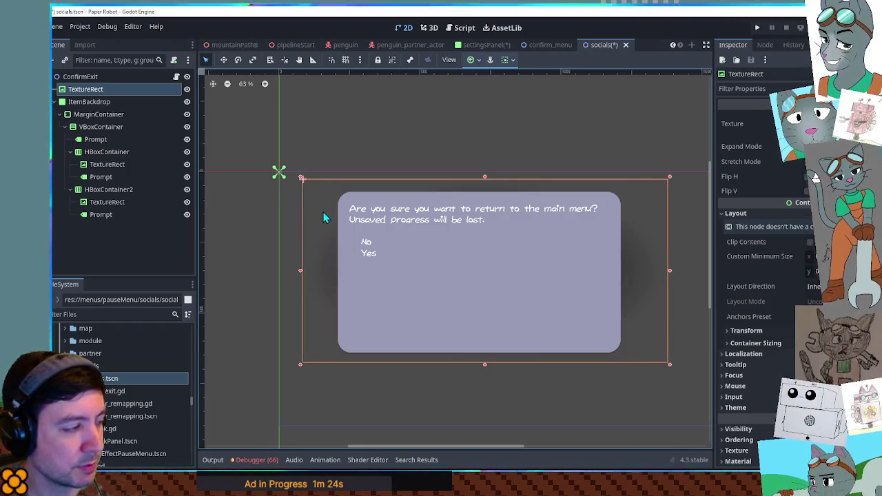
click(101, 91)
key(ctrl+d)
key(ctrl+d)
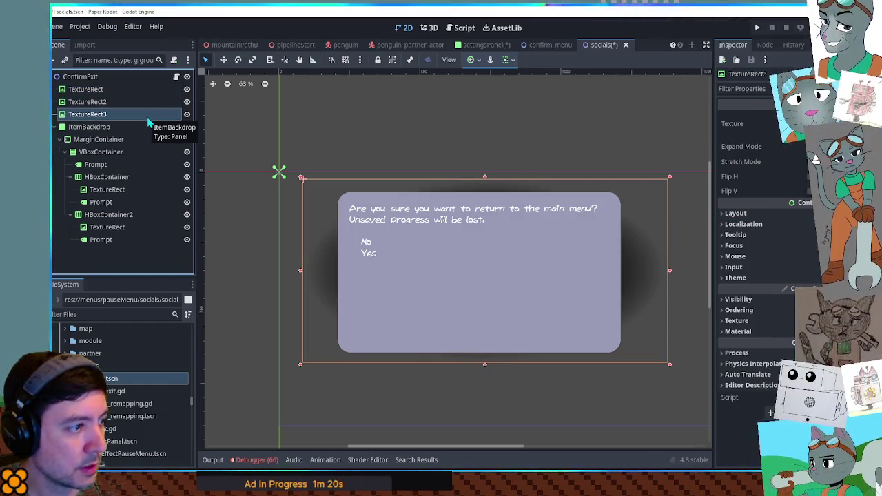
key(ctrl+z)
key(ctrl+z)
click(328, 268)
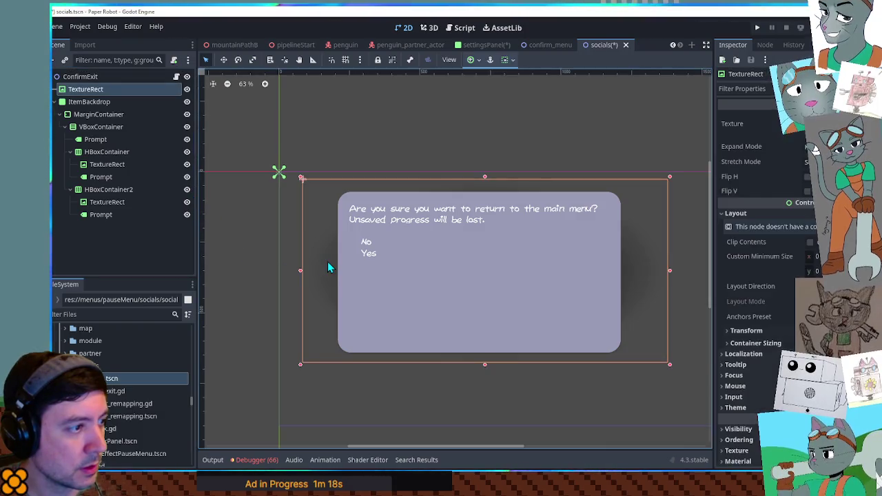
mouse_move(669, 365)
mouse_down()
mouse_move(518, 290)
mouse_move(544, 319)
mouse_move(441, 328)
mouse_move(388, 386)
mouse_move(400, 381)
mouse_up()
drag(349, 178, 350, 173)
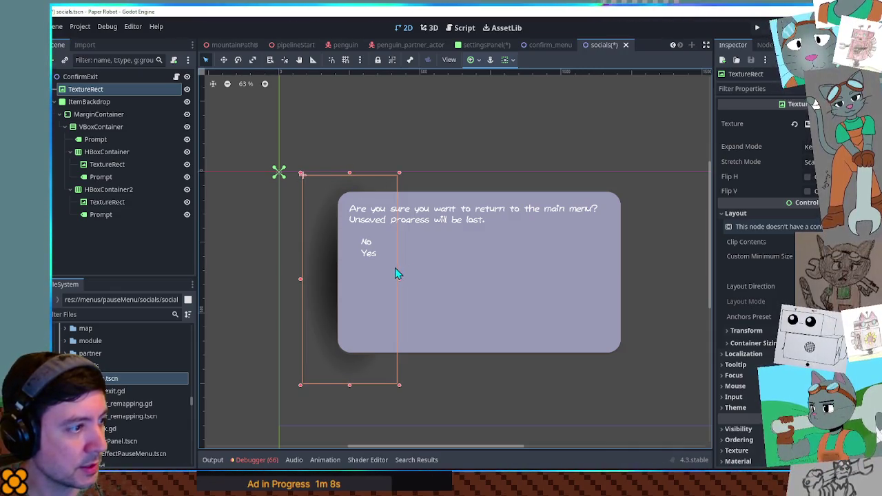
Step: Duplicate the shadow strip and place copies along the dialog's right, top and bottom edges
key(ctrl+d)
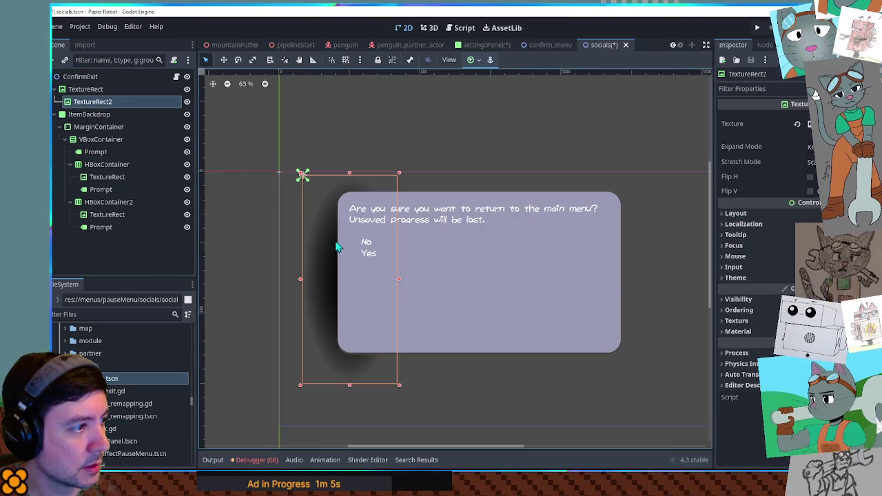
mouse_move(329, 247)
mouse_down()
mouse_move(435, 253)
mouse_move(586, 243)
mouse_up()
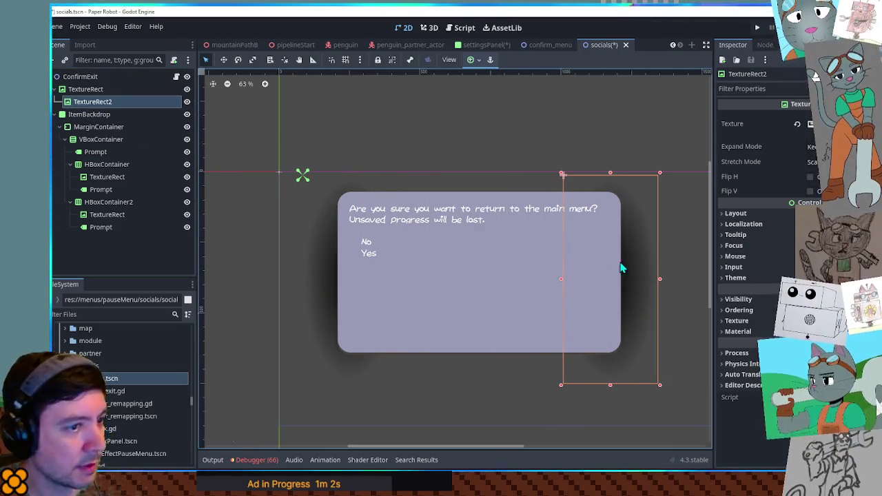
key(ctrl+d)
mouse_move(562, 386)
mouse_down()
mouse_move(365, 234)
mouse_move(295, 253)
mouse_move(305, 252)
mouse_up()
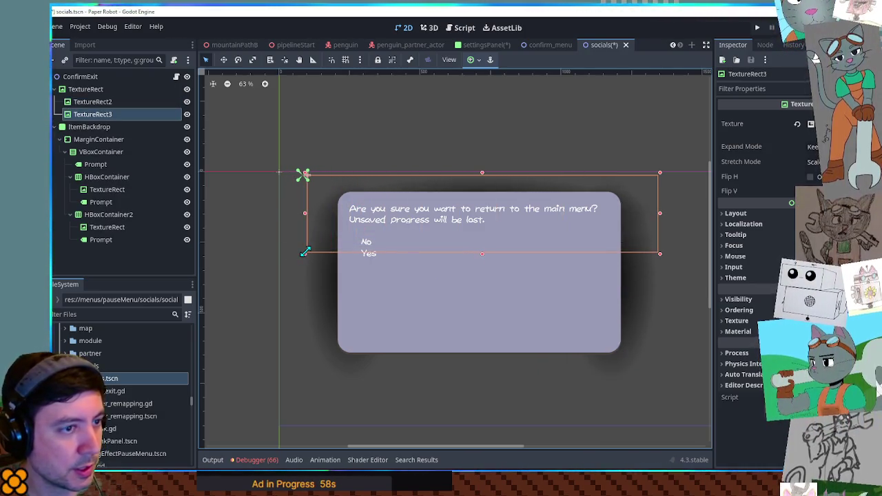
key(ctrl+d)
click(428, 242)
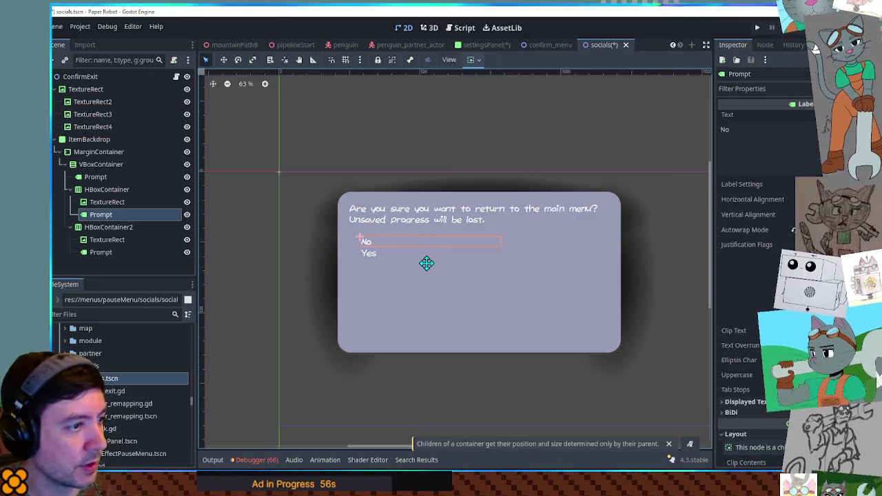
click(407, 192)
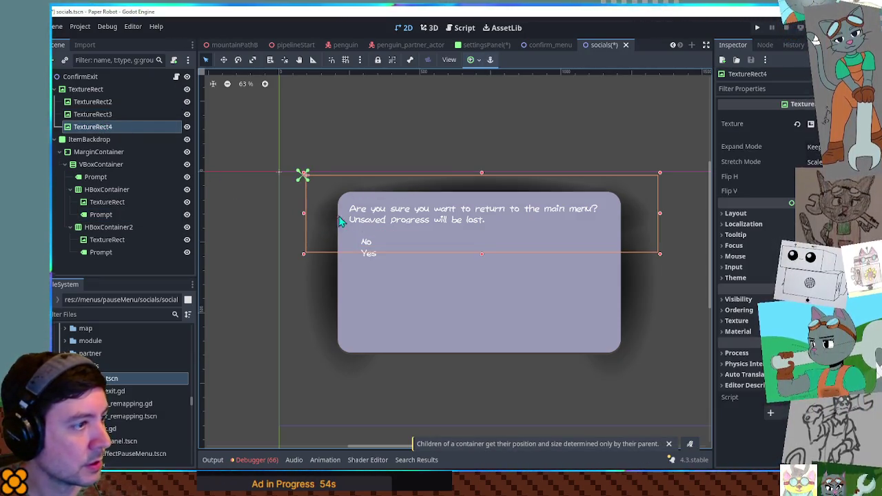
key(w)
drag(442, 232, 444, 364)
key(q)
click(633, 398)
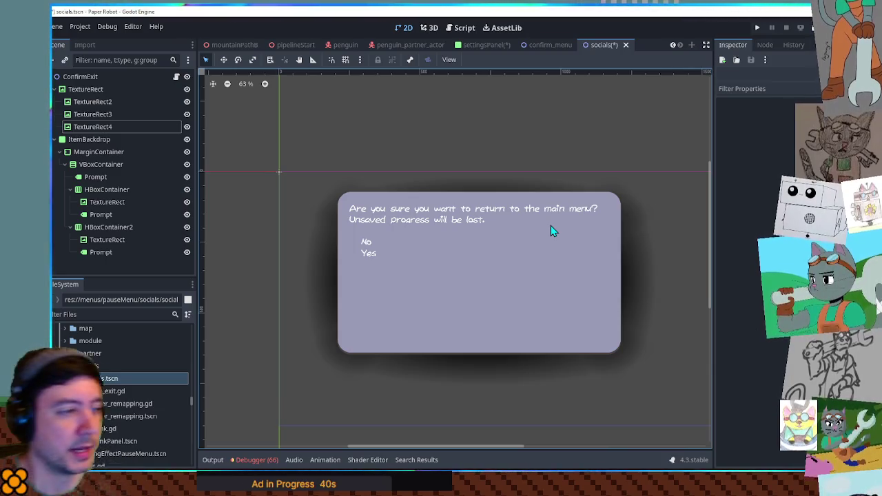
click(453, 220)
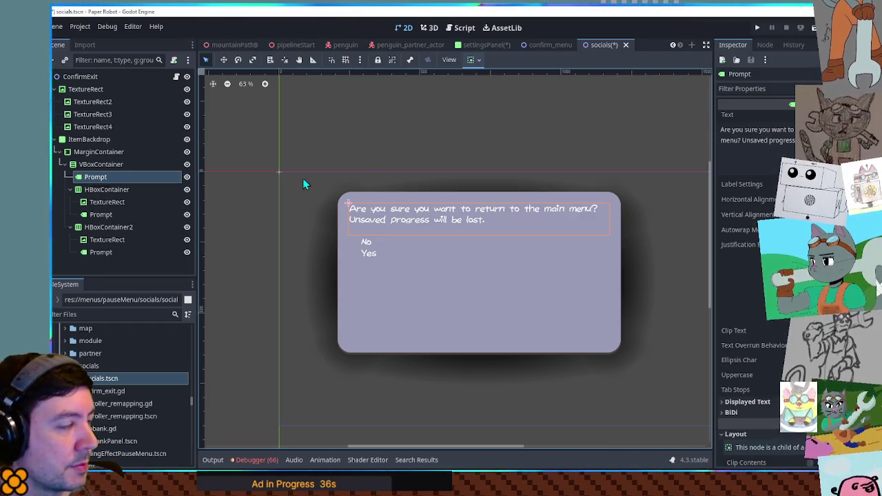
Step: Replace the Prompt label's text with 'Contact us!'
click(751, 139)
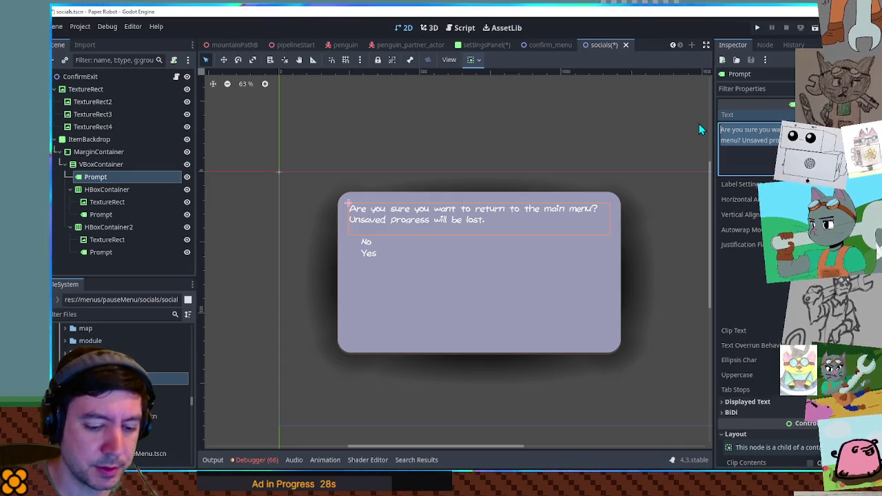
text(Con)
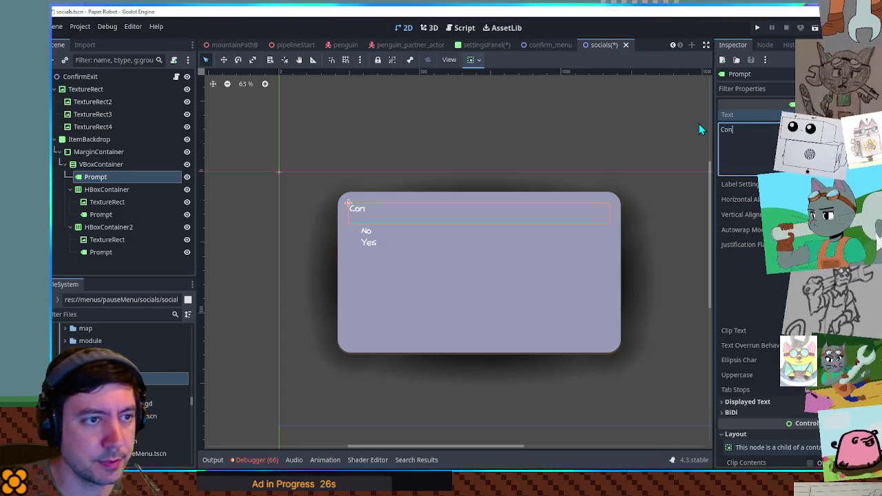
key(BackSpace)
key(BackSpace)
text(ontact us)
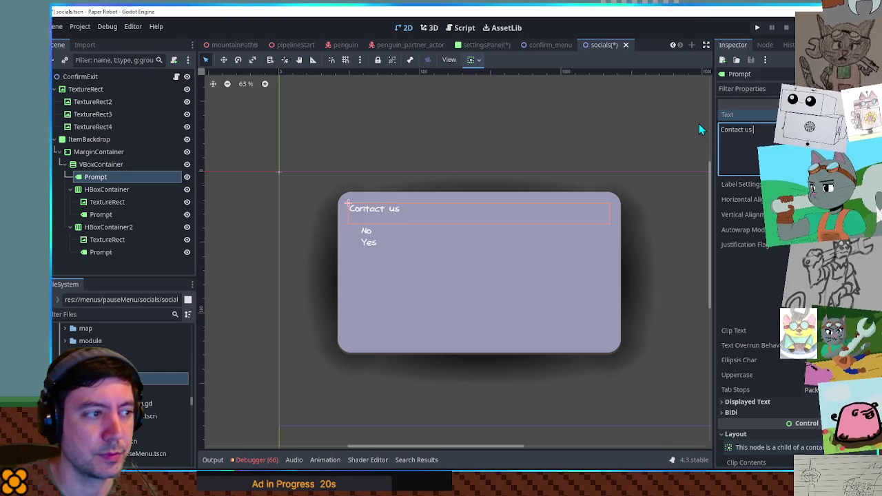
text(!)
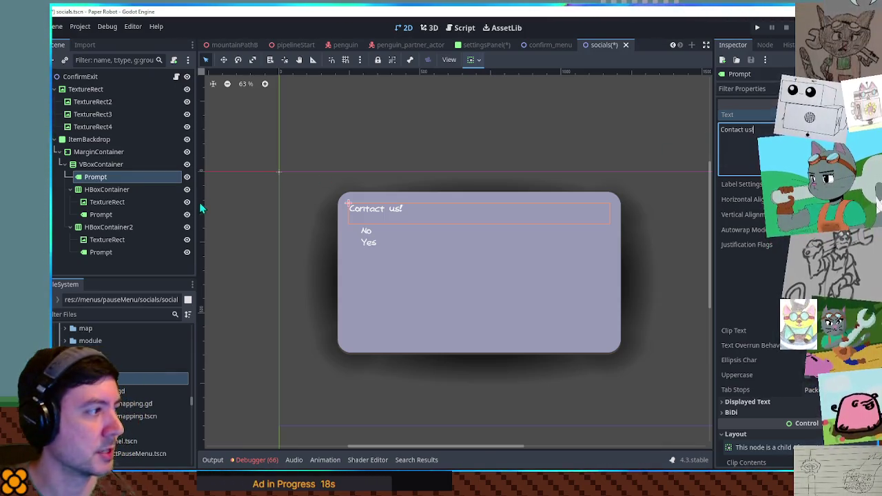
click(113, 190)
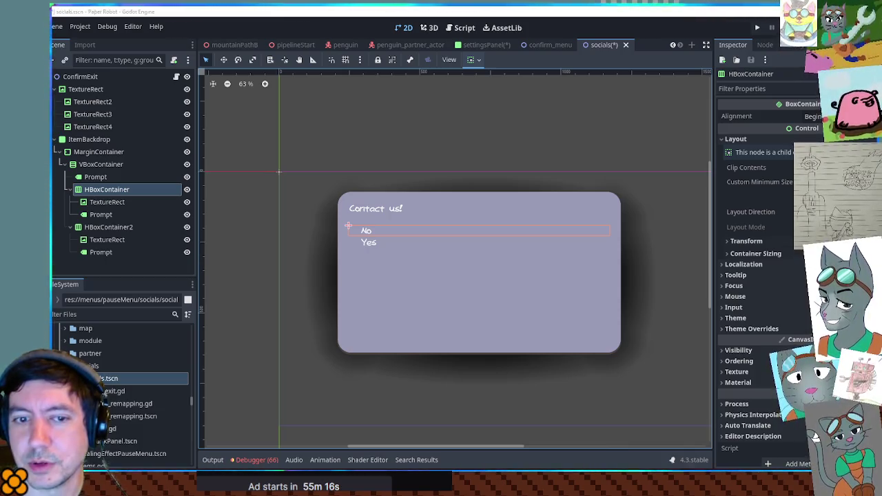
key(alt+Tab)
key(alt+Tab)
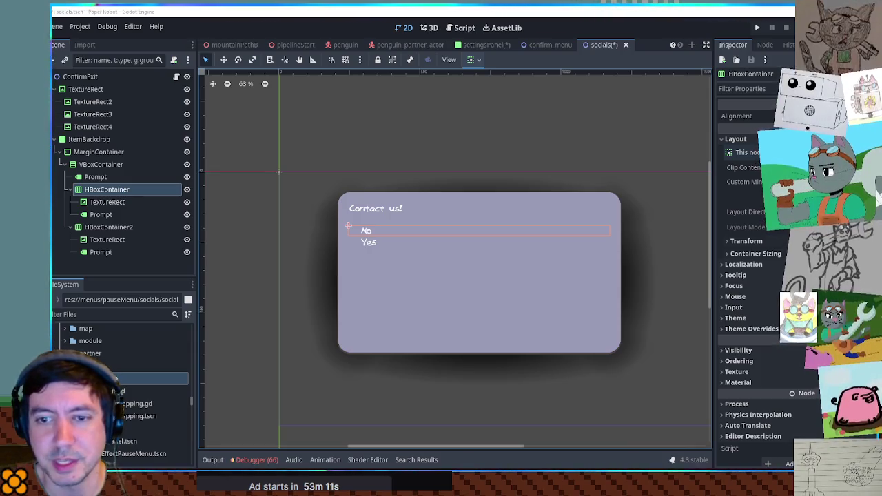
click(155, 367)
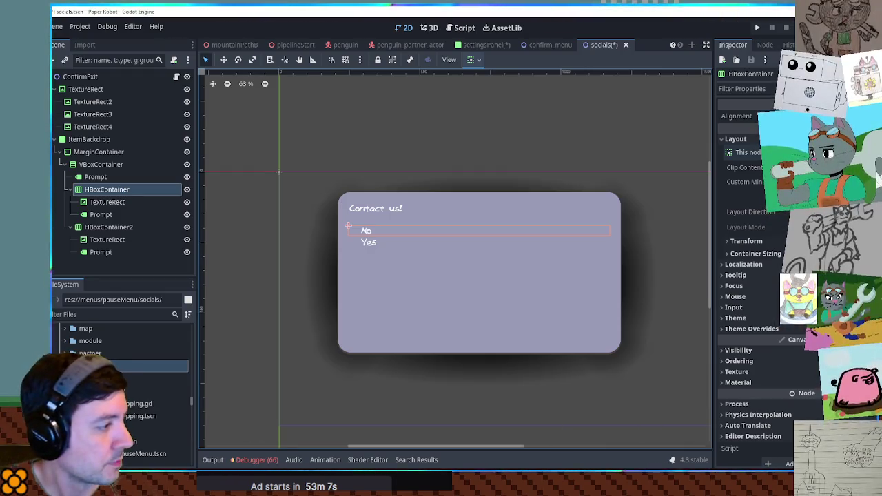
Step: Give the No row's TextureRect the socials_steam.png texture with Modulate set to 000000
click(114, 202)
click(156, 378)
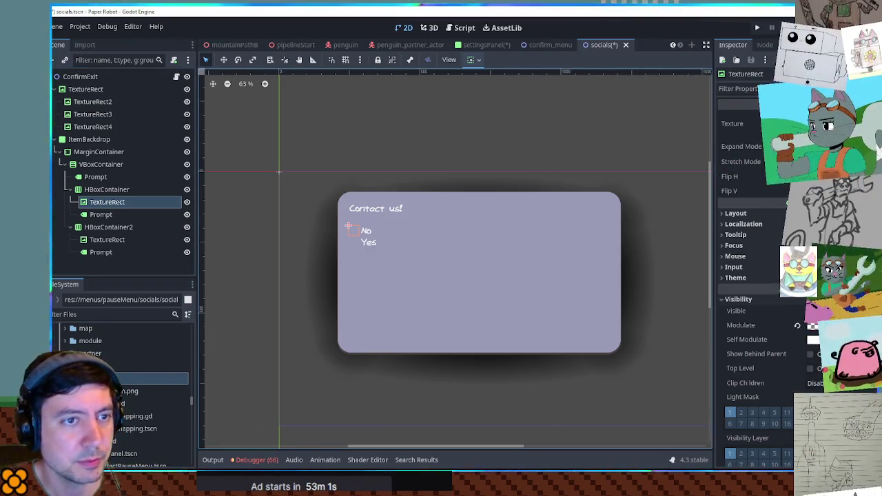
key(Down)
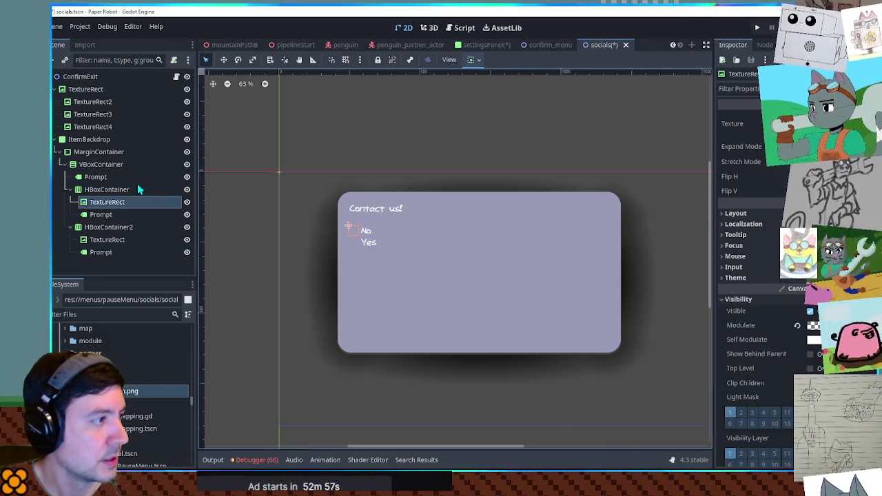
scroll(335, 255, up, 2)
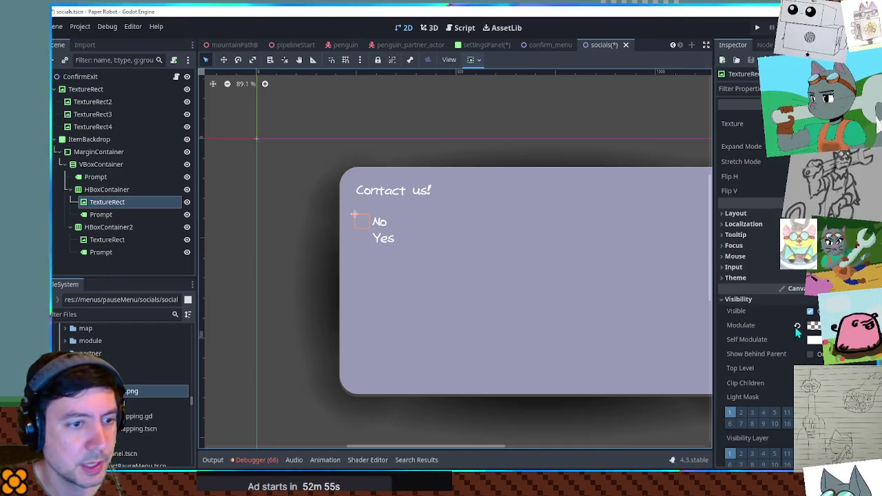
click(798, 326)
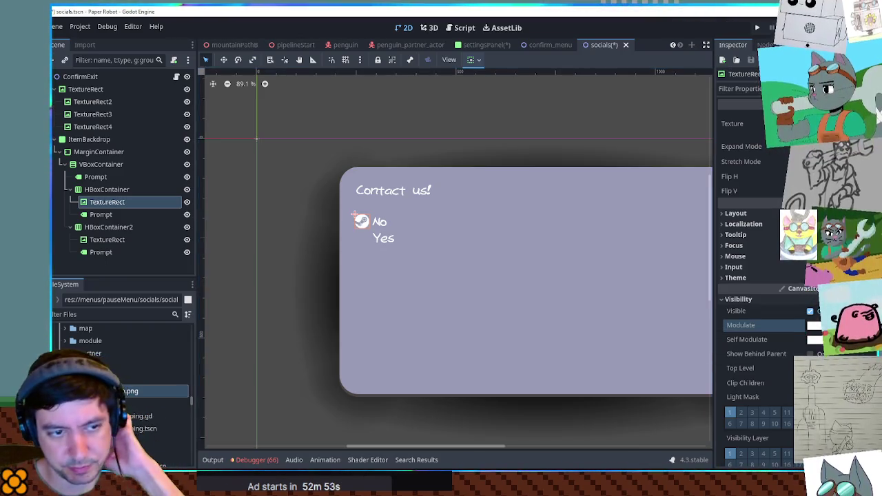
click(815, 326)
text(000000)
key(Return)
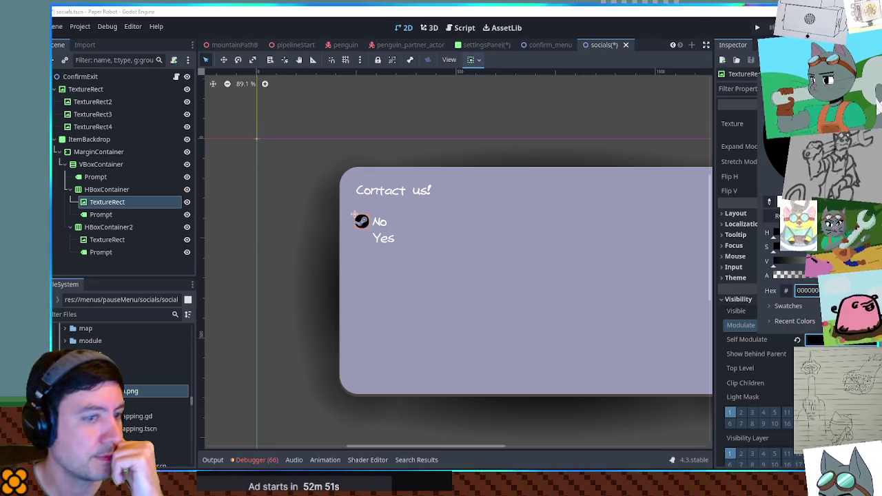
key(Escape)
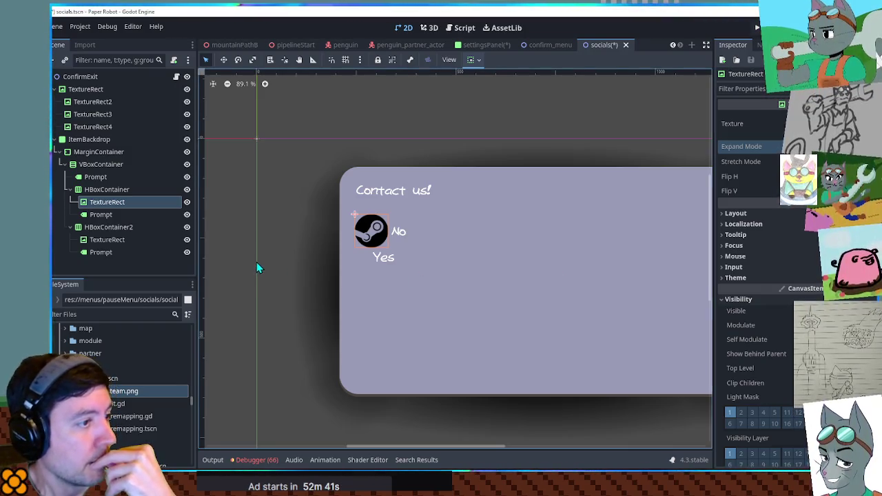
Step: Select the first row's No label and begin editing its text
click(97, 190)
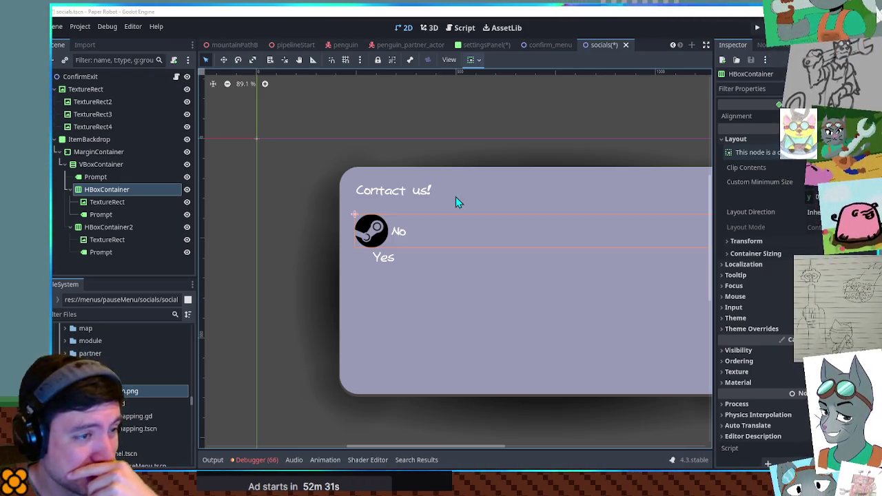
scroll(458, 226, down, 1)
scroll(468, 229, down, 1)
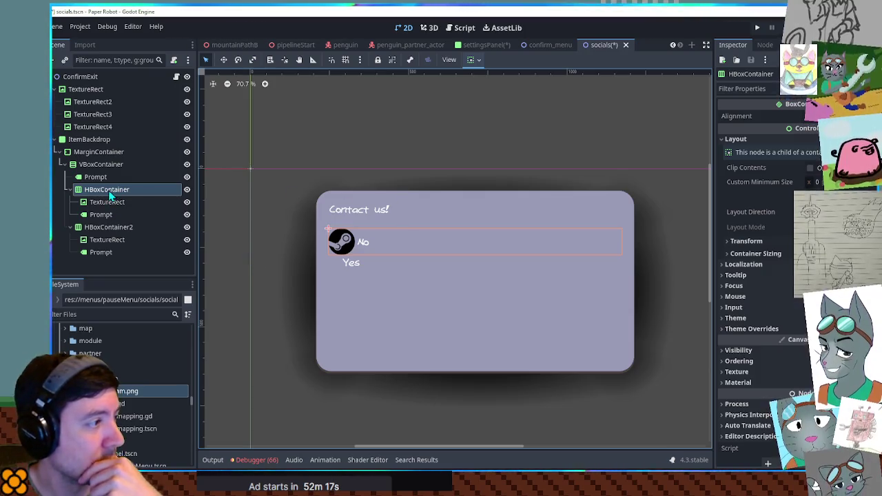
click(107, 215)
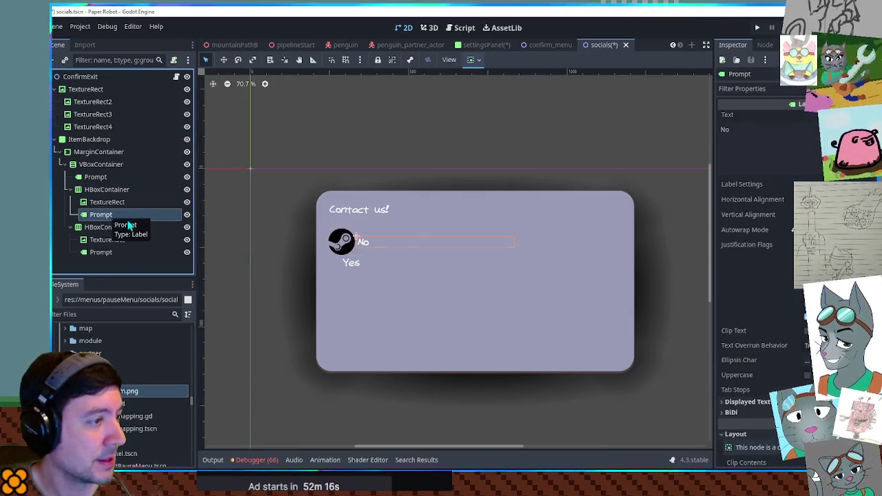
click(793, 148)
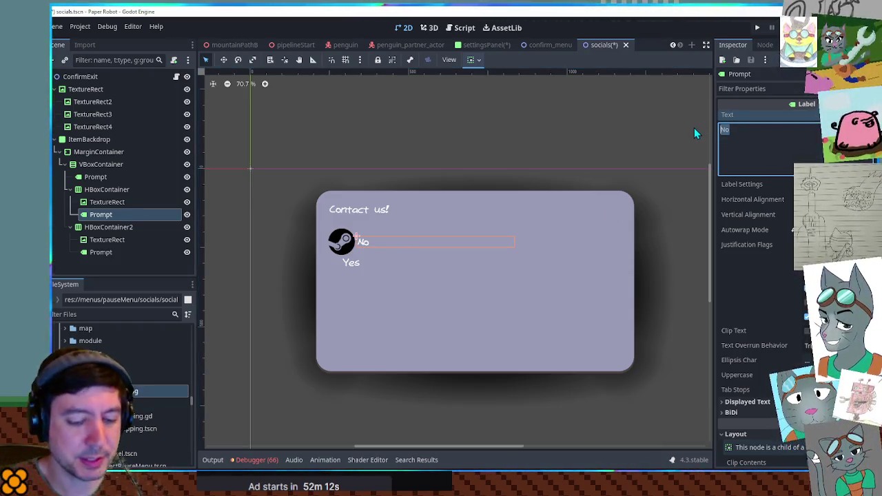
Step: Set the Steam label's text to 'Steam Discussions' and try converting it to rich text
text(S)
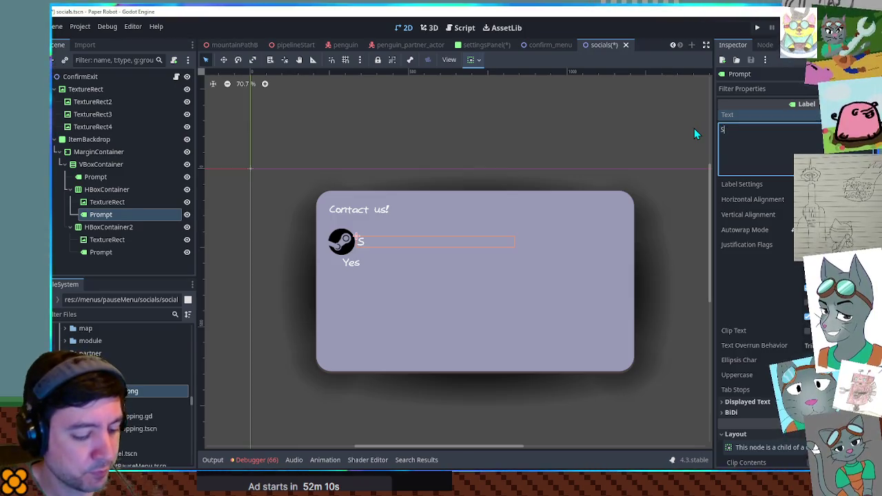
text(team Discussions)
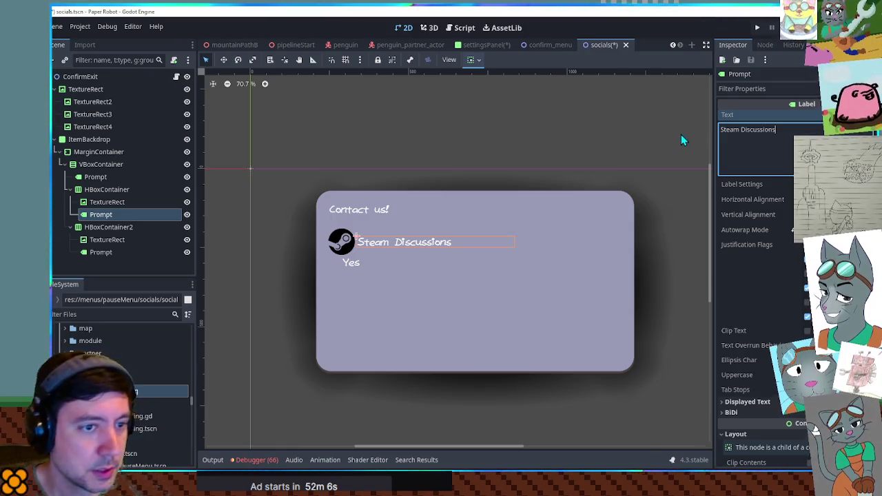
key(ctrl+a)
key(BackSpace)
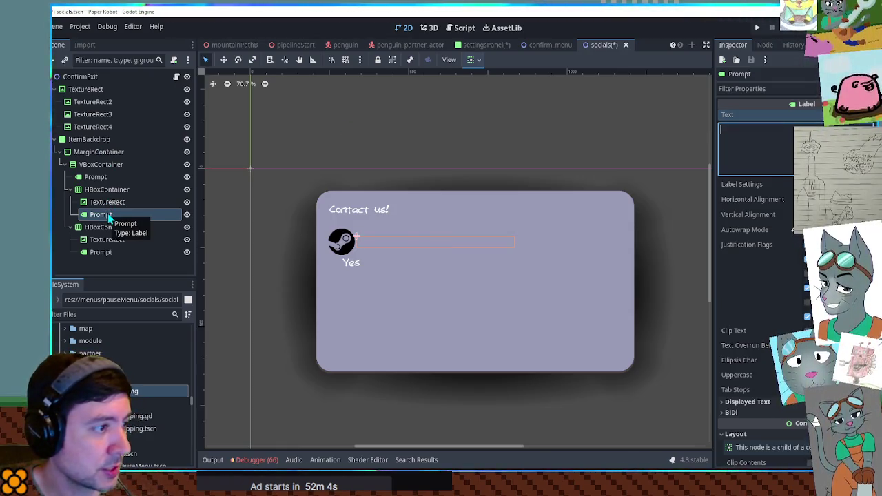
right_click(109, 218)
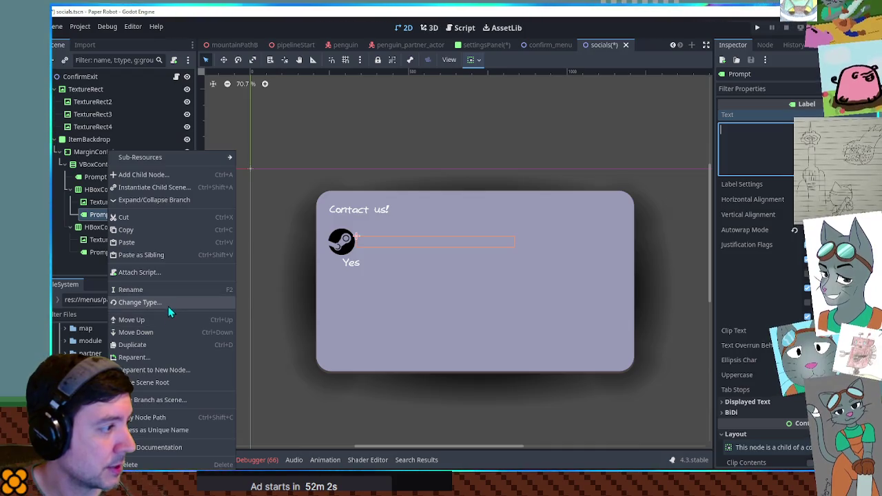
key(Escape)
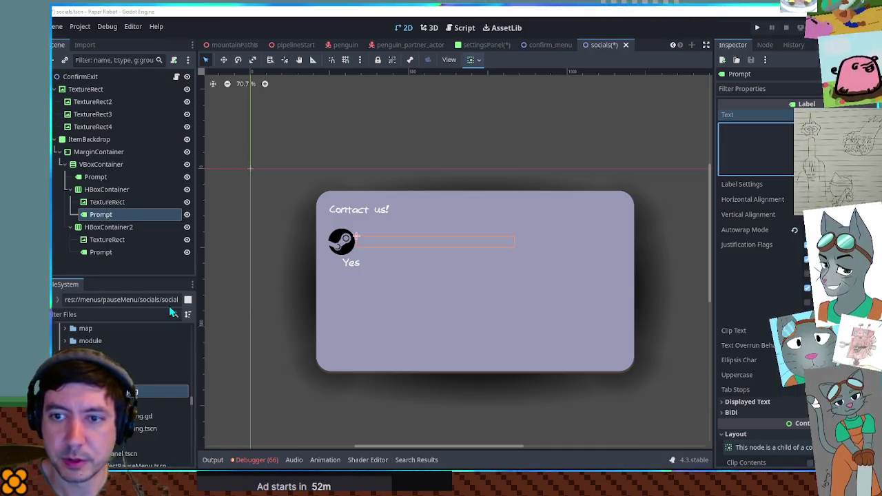
key(Return)
text(Steam Discussions)
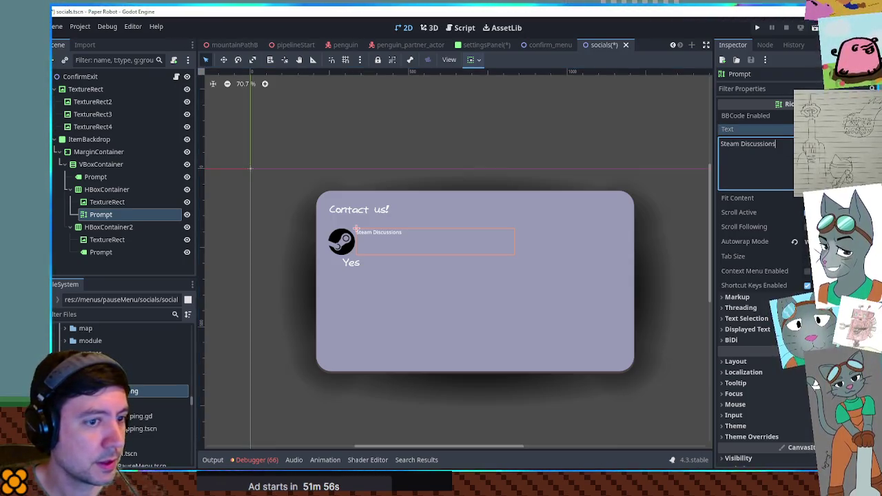
Step: Compare the font theme overrides of the Yes label and the Steam label
scroll(758, 276, down, 3)
click(100, 253)
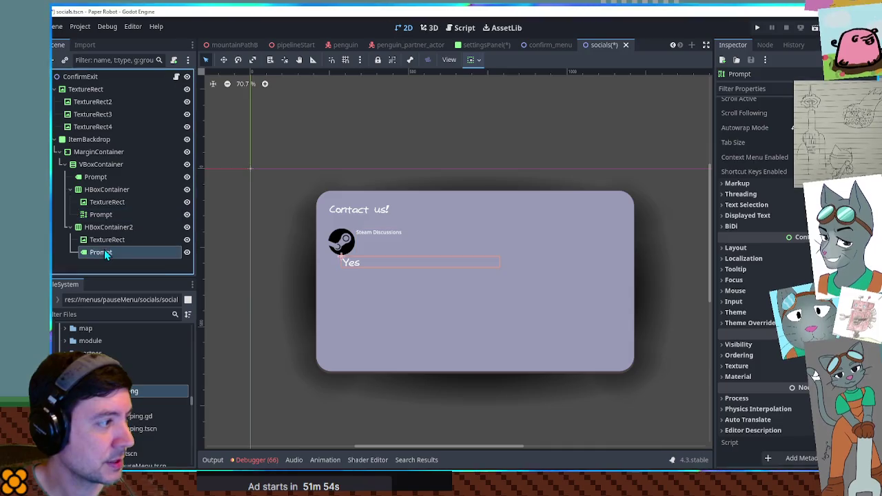
scroll(745, 276, down, 5)
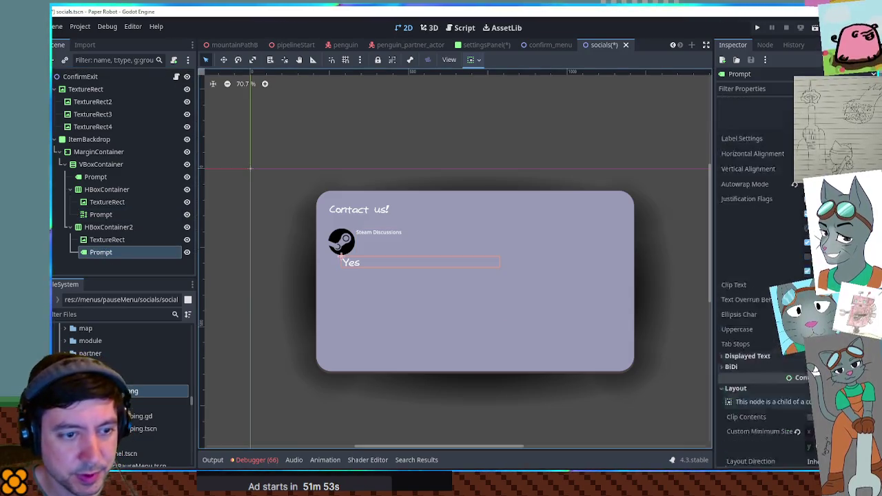
click(797, 343)
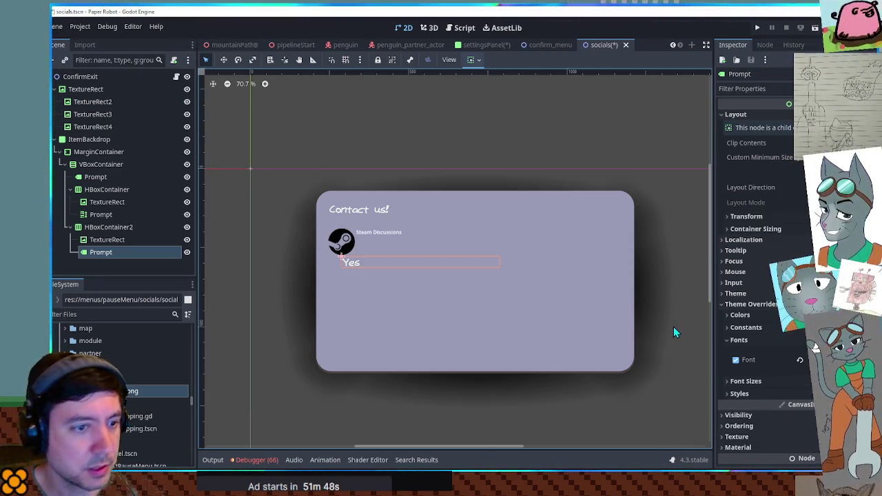
click(101, 214)
click(750, 323)
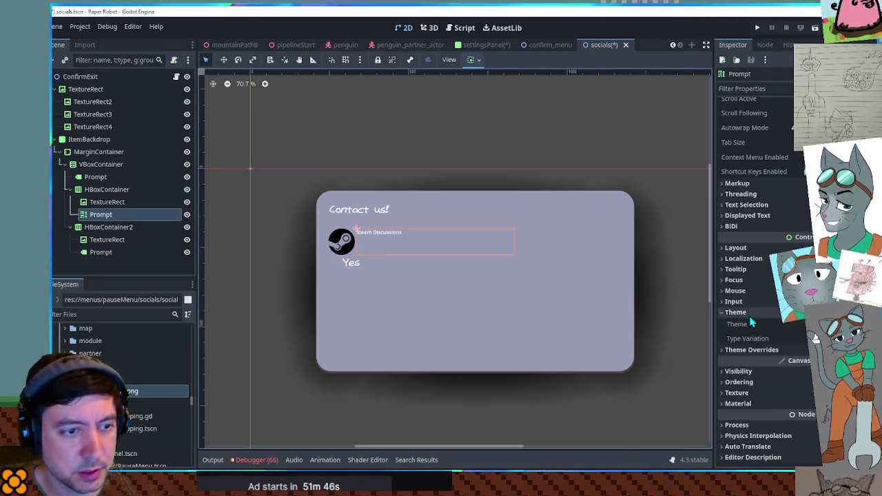
click(748, 360)
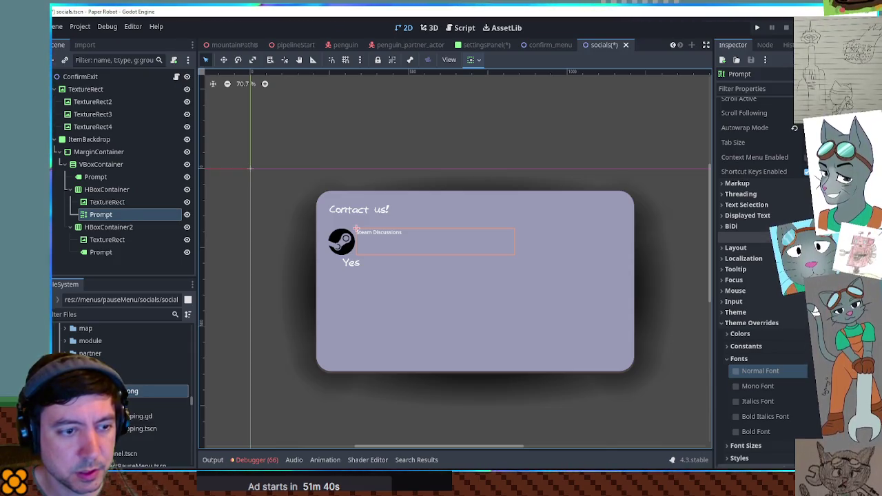
scroll(385, 236, up, 2)
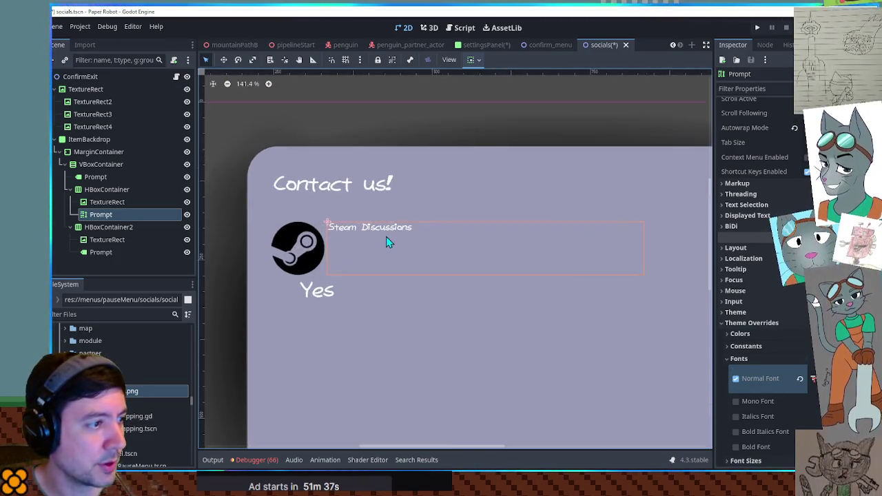
scroll(387, 236, up, 1)
scroll(757, 140, up, 5)
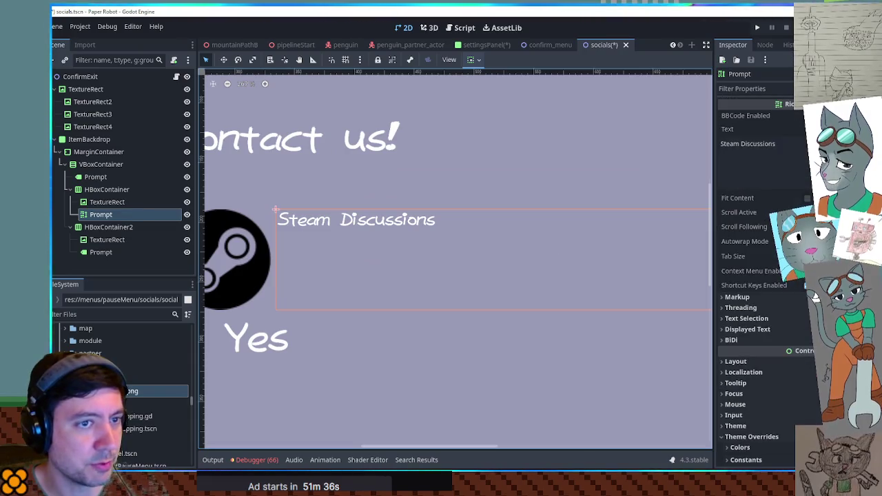
Step: Test [b] bold markup on 'Discussions', then undo back to a plain Label
click(744, 144)
text([b])
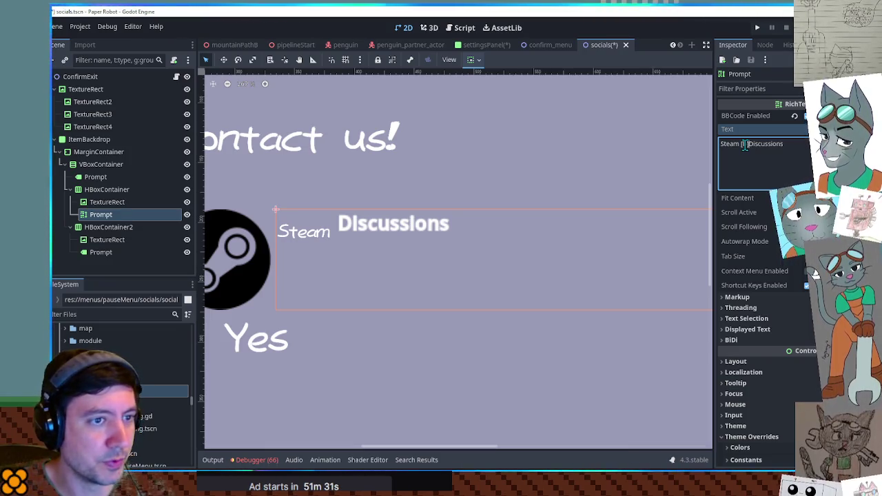
key(BackSpace)
key(BackSpace)
key(BackSpace)
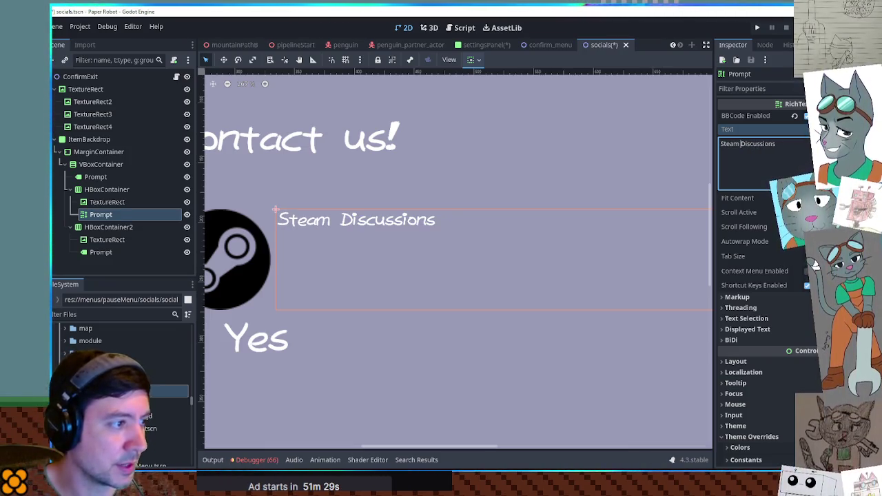
key(ctrl+a)
key(BackSpace)
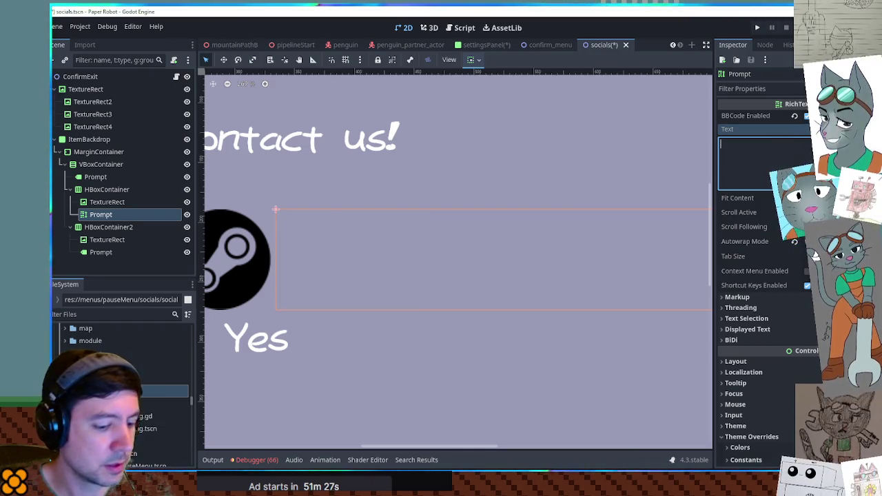
text(Steam [b]Discussions)
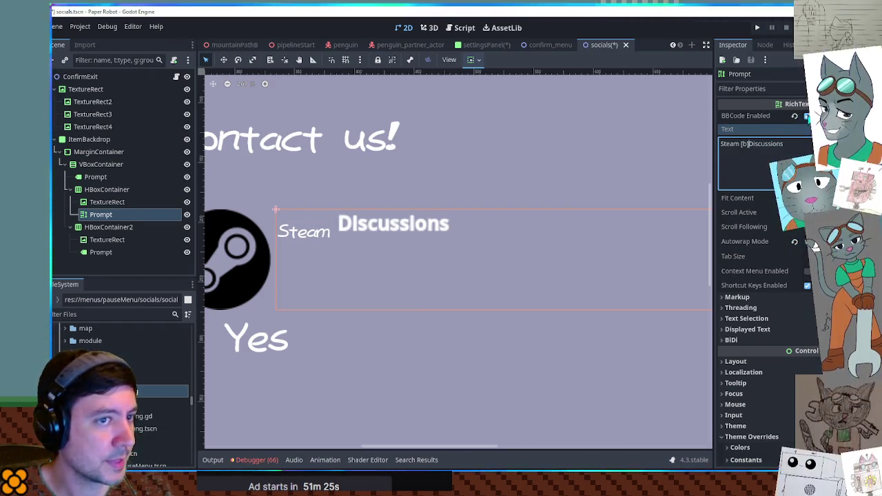
right_click(78, 215)
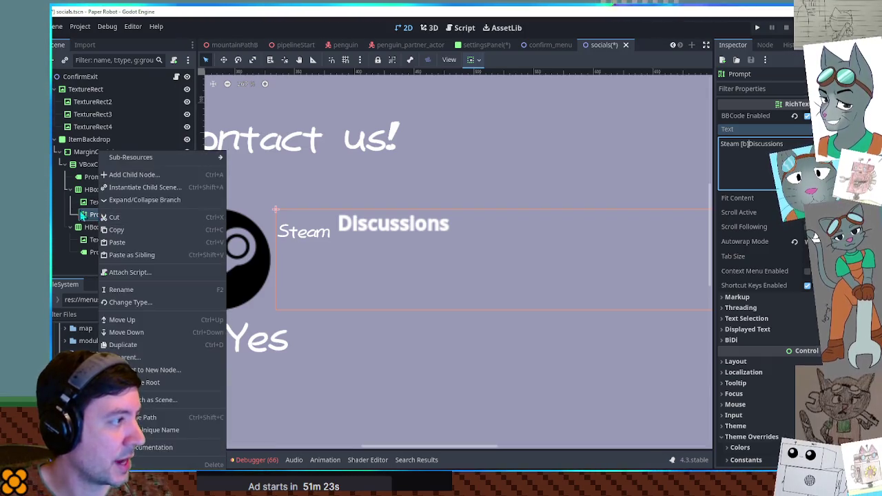
key(Escape)
key(ctrl+z)
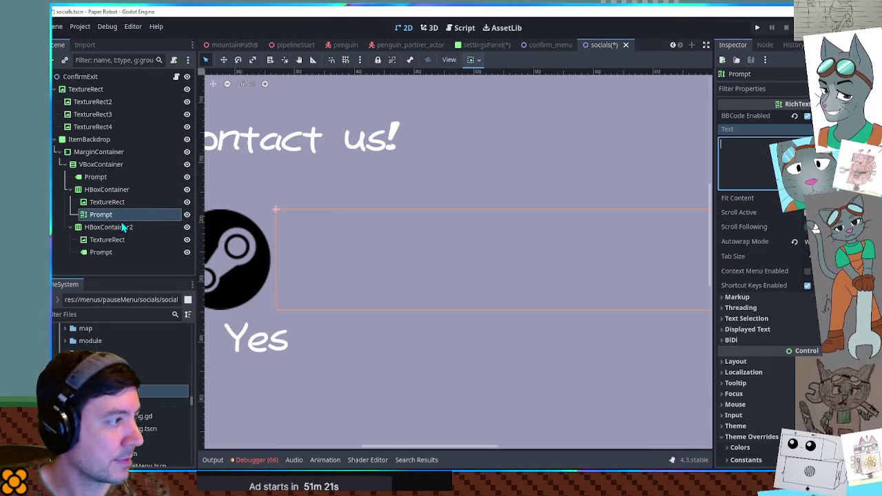
Step: Reselect the Steam label and add a second line after 'Steam Discussions' in its Text
click(114, 228)
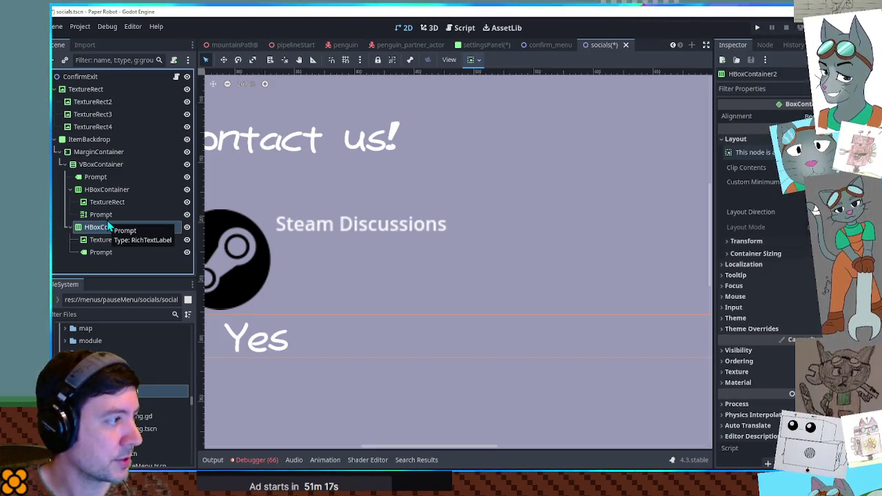
click(103, 215)
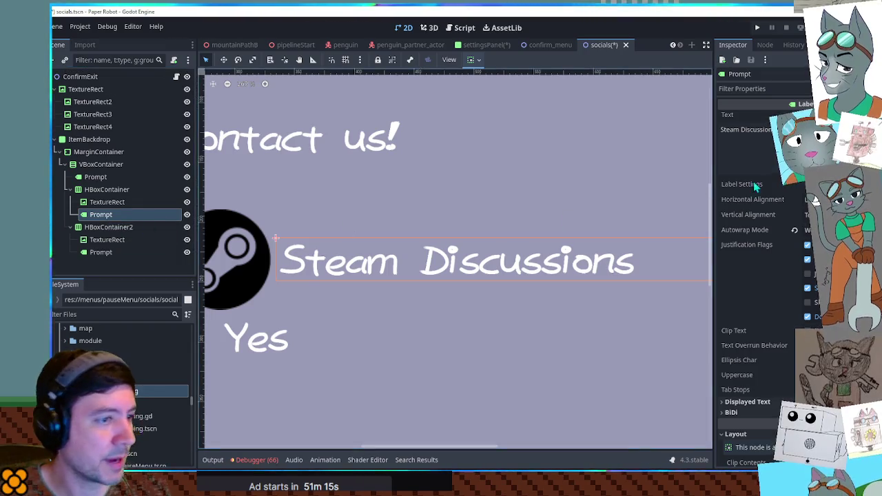
click(748, 151)
key(Return)
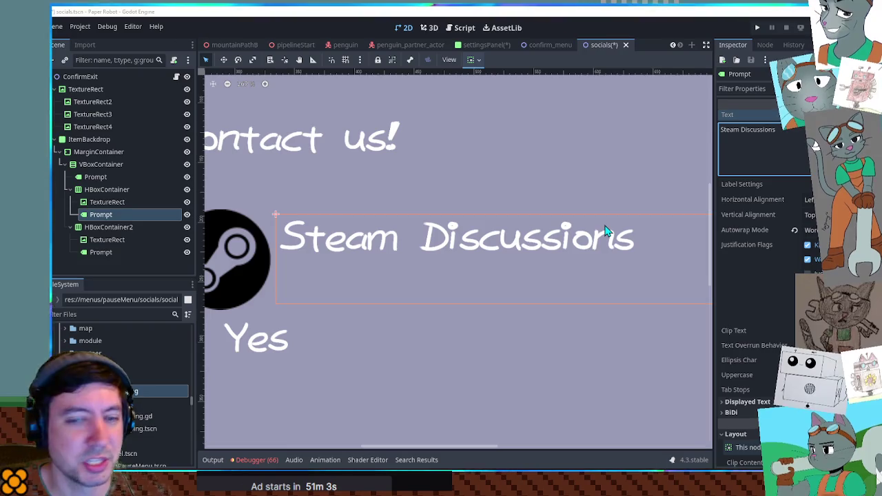
click(798, 150)
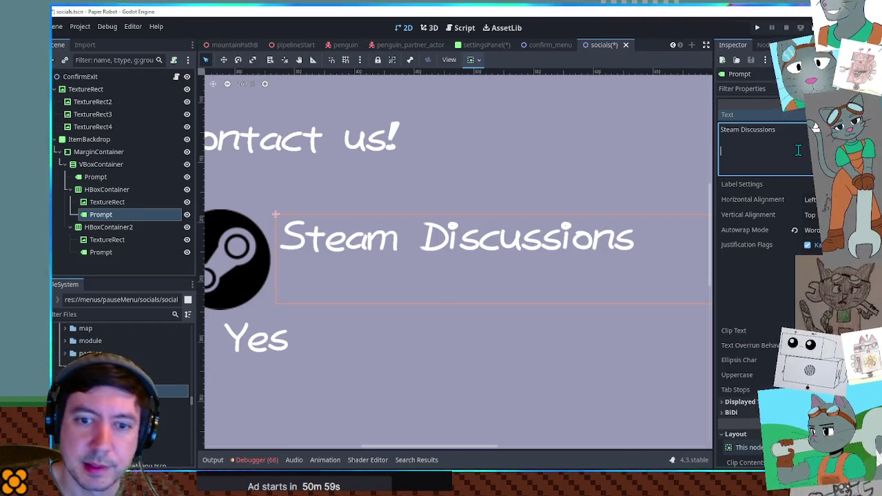
Step: Type the second line 'Reach out on the Steam Discussions board with questions a…' into the label
text(Reac)
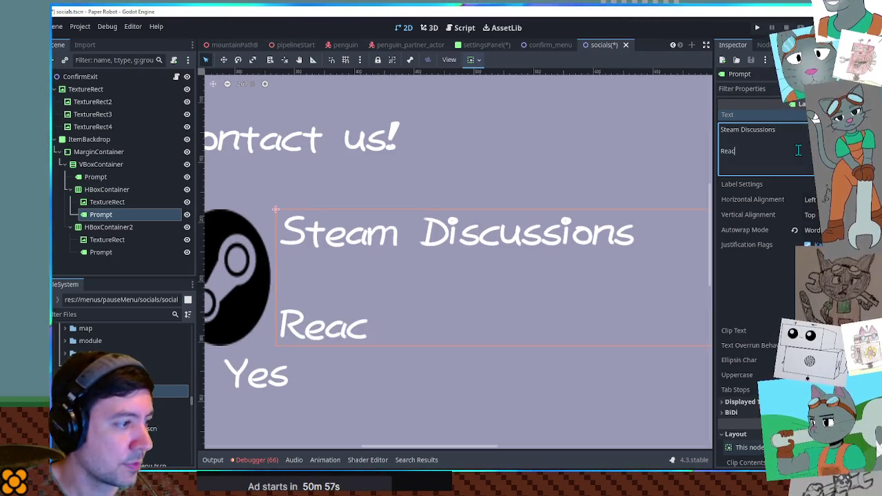
text(h out on)
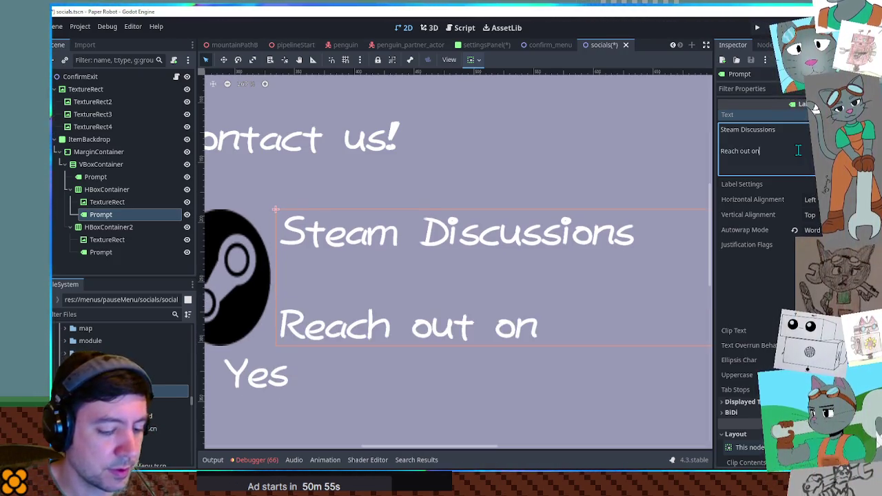
text( Steam to leave)
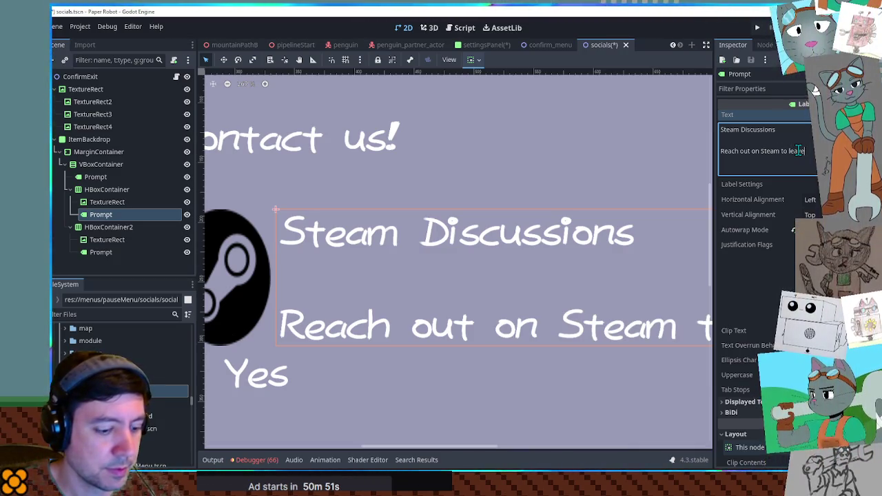
key(BackSpace)
key(BackSpace)
key(BackSpace)
key(BackSpace)
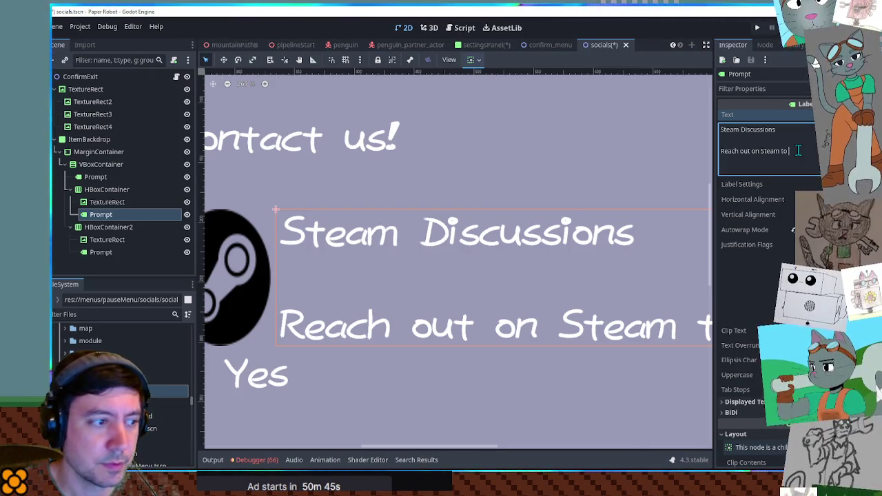
key(BackSpace)
key(BackSpace)
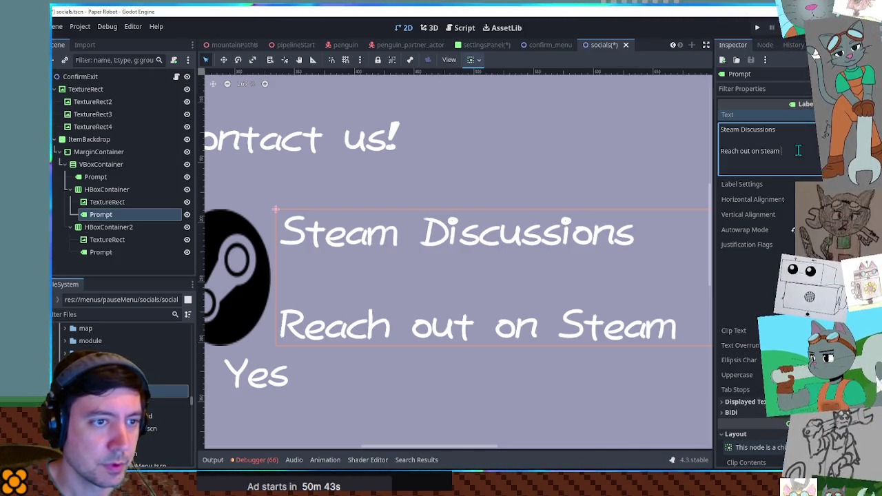
text(the)
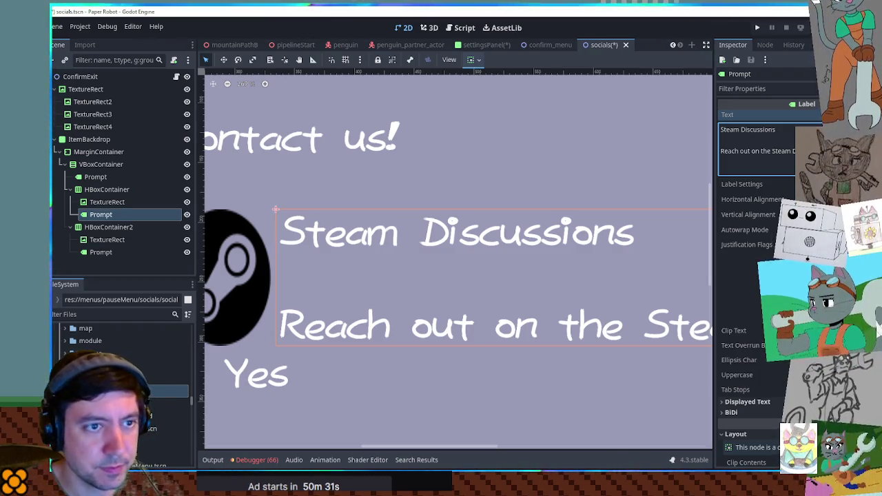
text(Discussions)
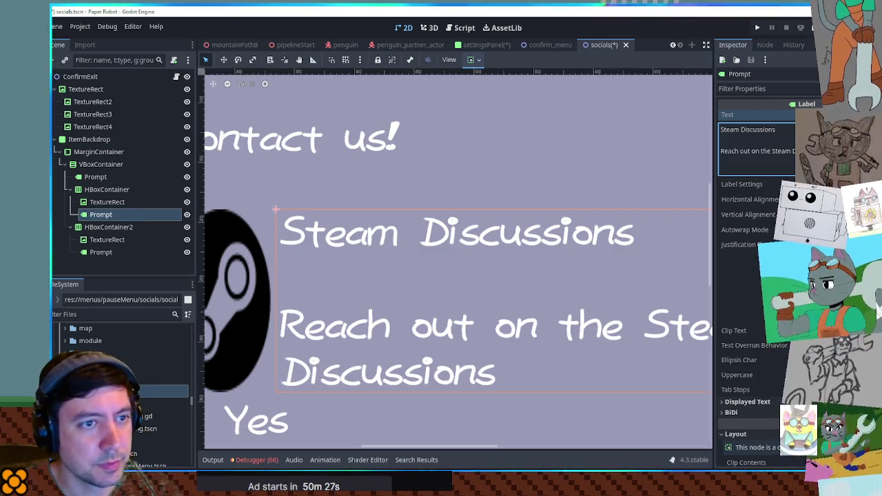
text( board)
scroll(582, 203, down, 2)
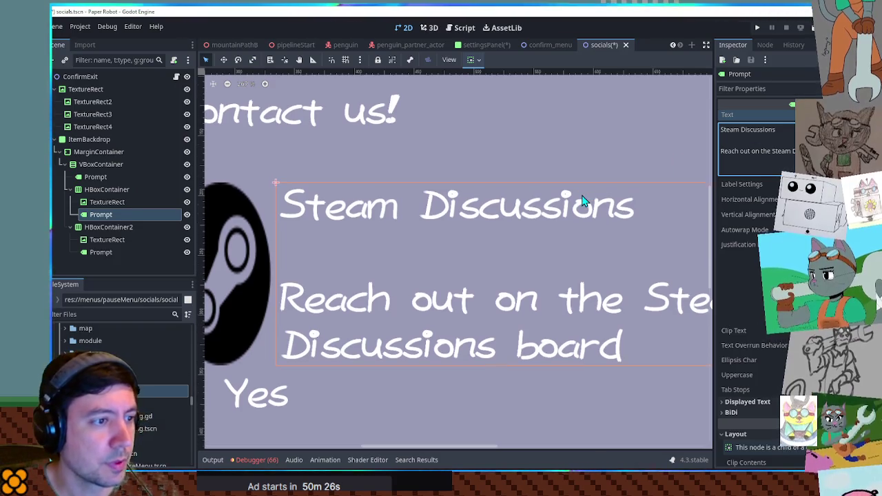
scroll(648, 183, down, 3)
scroll(648, 180, down, 5)
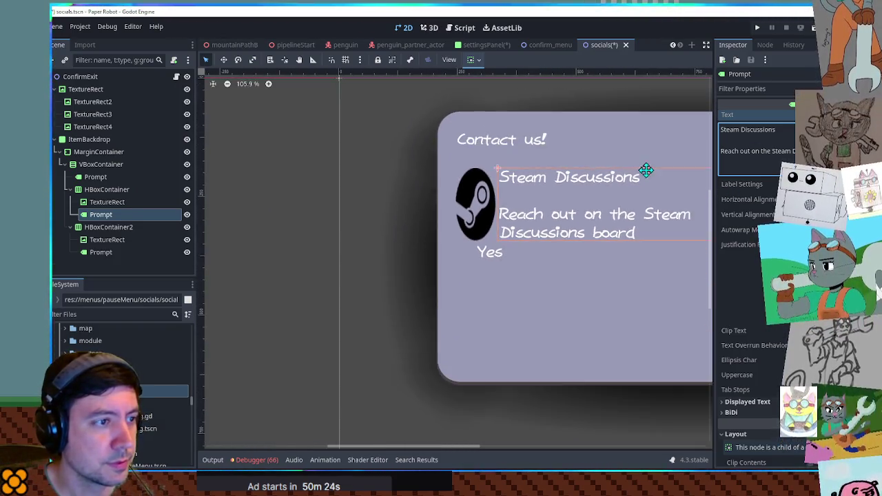
mouse_move(624, 177)
mouse_down()
mouse_move(532, 187)
mouse_move(581, 184)
mouse_up()
text(h questions an)
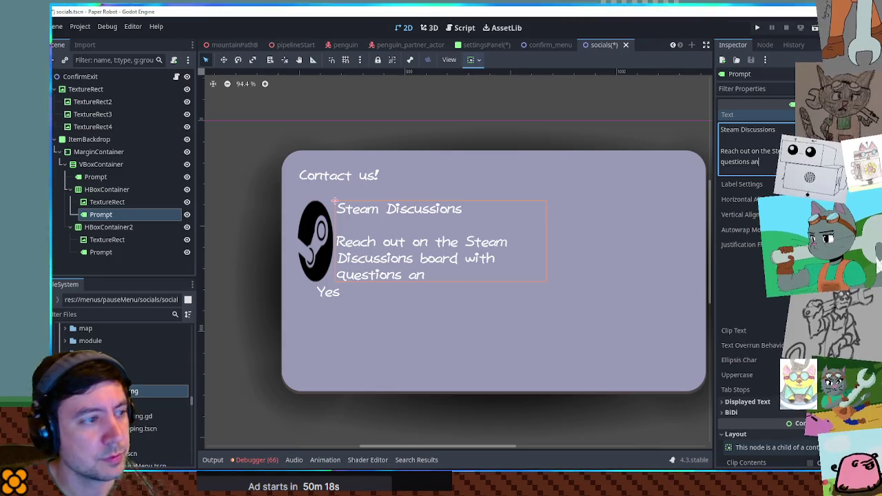